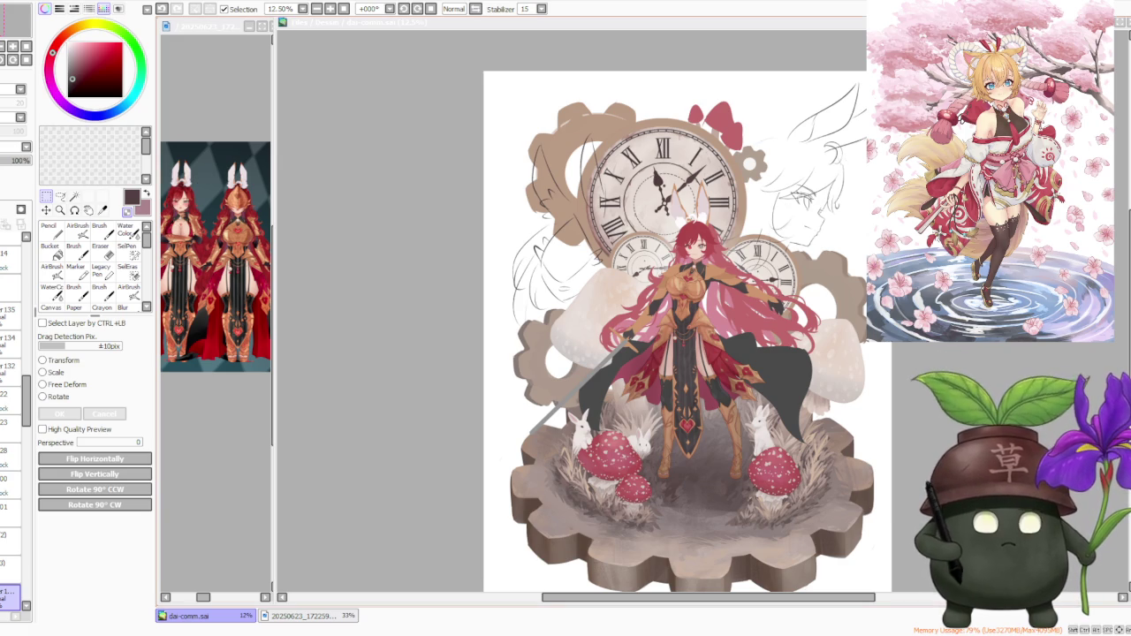
- Pan the 12.50% canvas sideways, then bring the browser with the Nightreign trailer forward
key(minus)
key(plus)
key(plus)
key(minus)
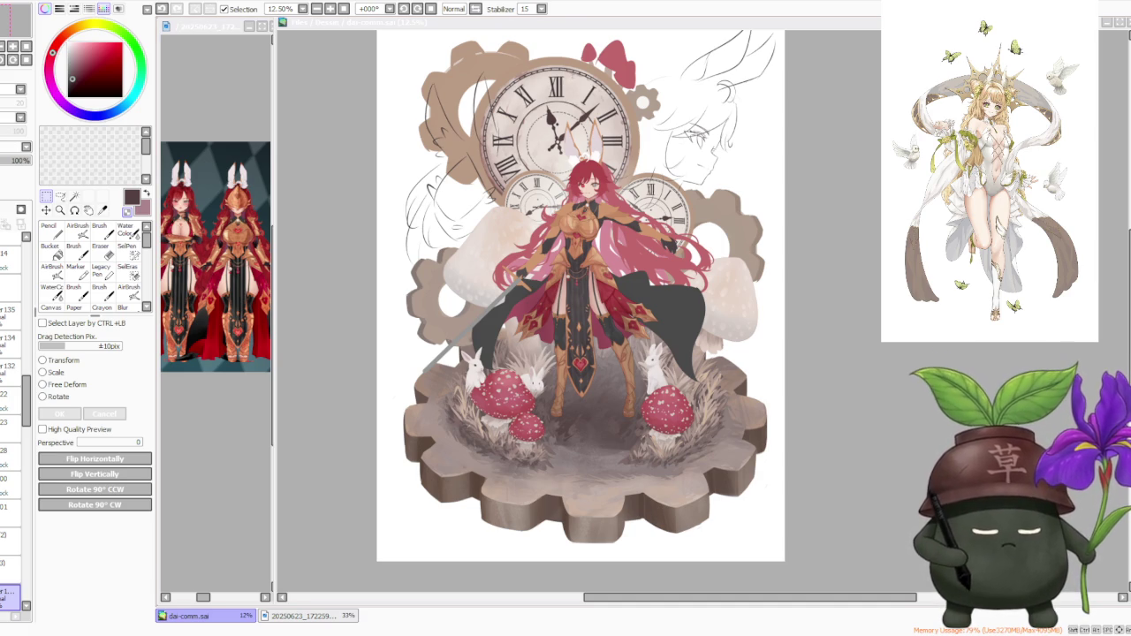
drag(838, 598, 714, 582)
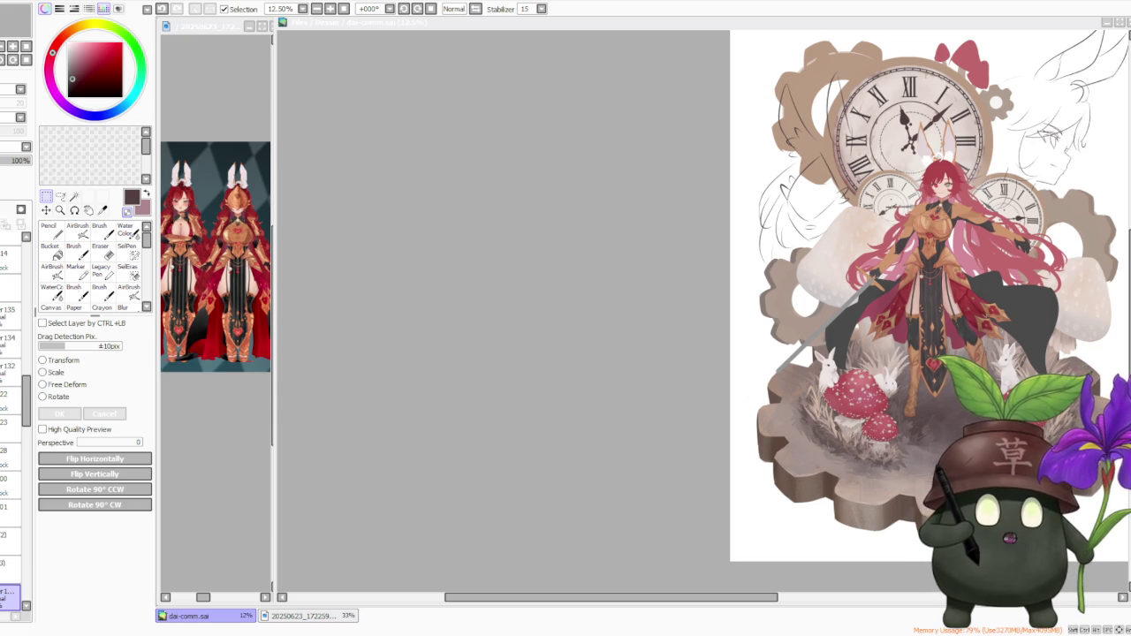
key(alt+Tab)
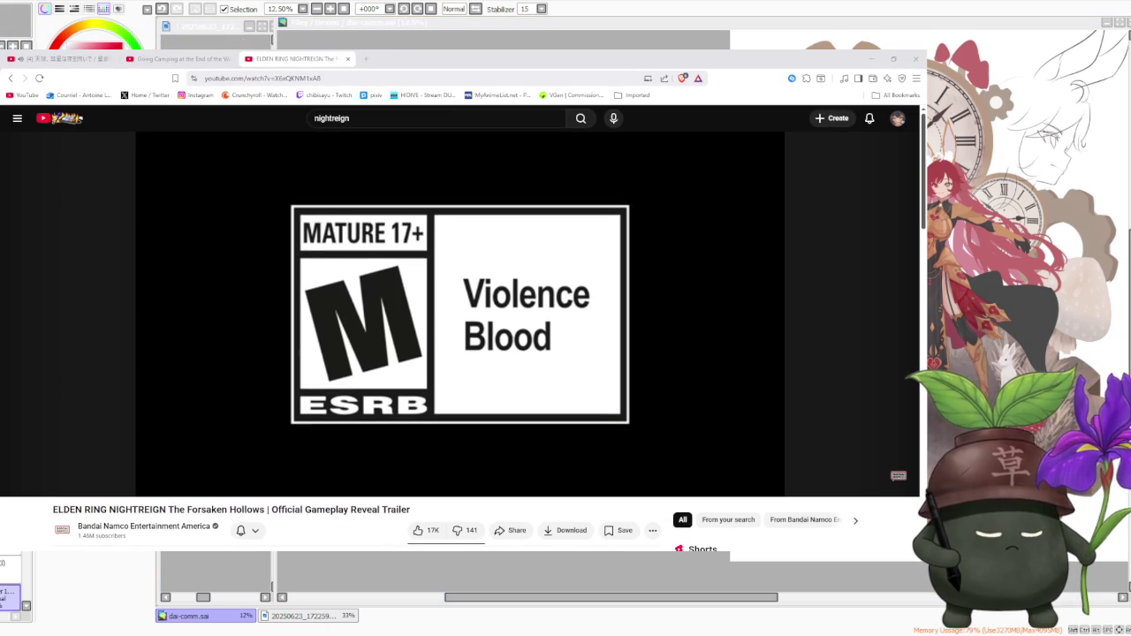
- Pause the music video playing in the first browser tab
drag(699, 599, 677, 600)
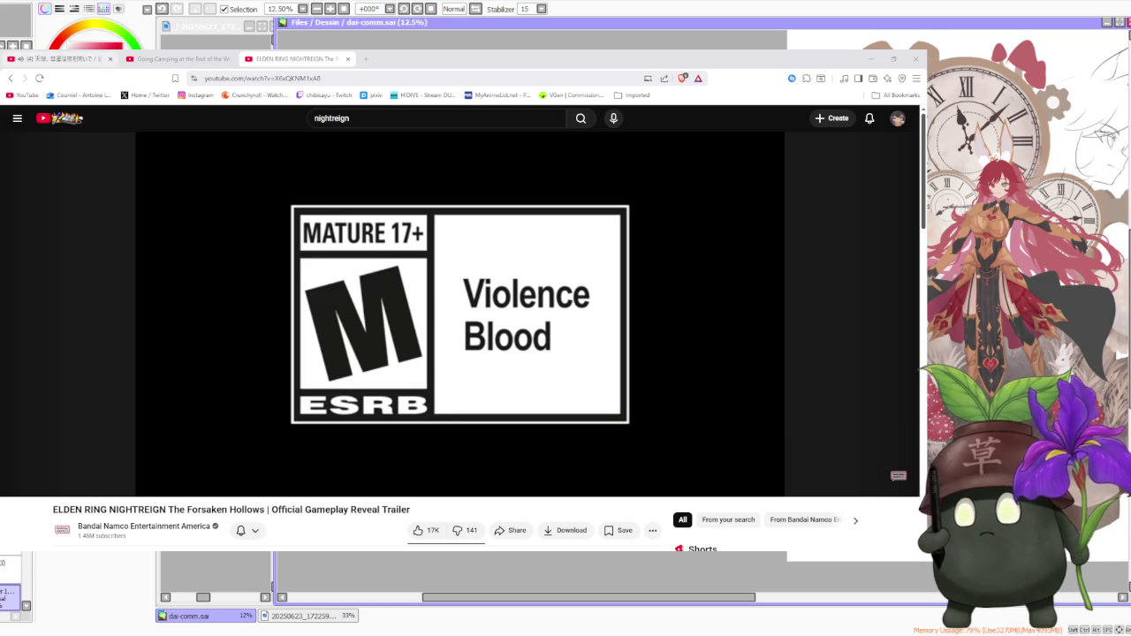
key(ctrl+1)
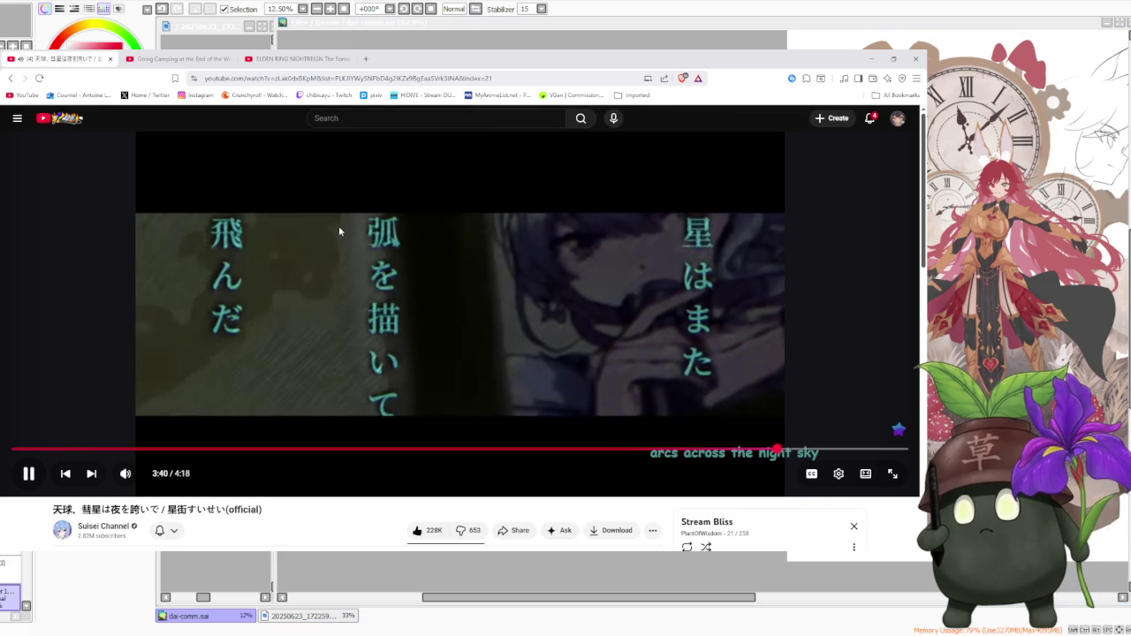
click(329, 212)
- Enlarge the Nightreign trailer, play it to 1:40, then rewind to 0:03
click(315, 60)
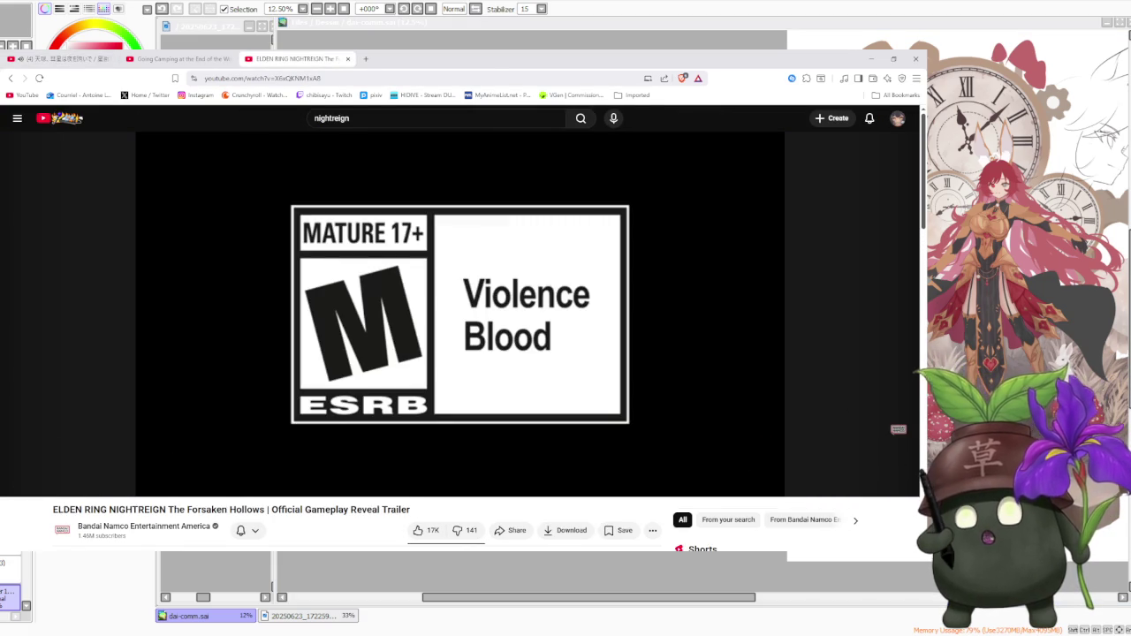
click(895, 474)
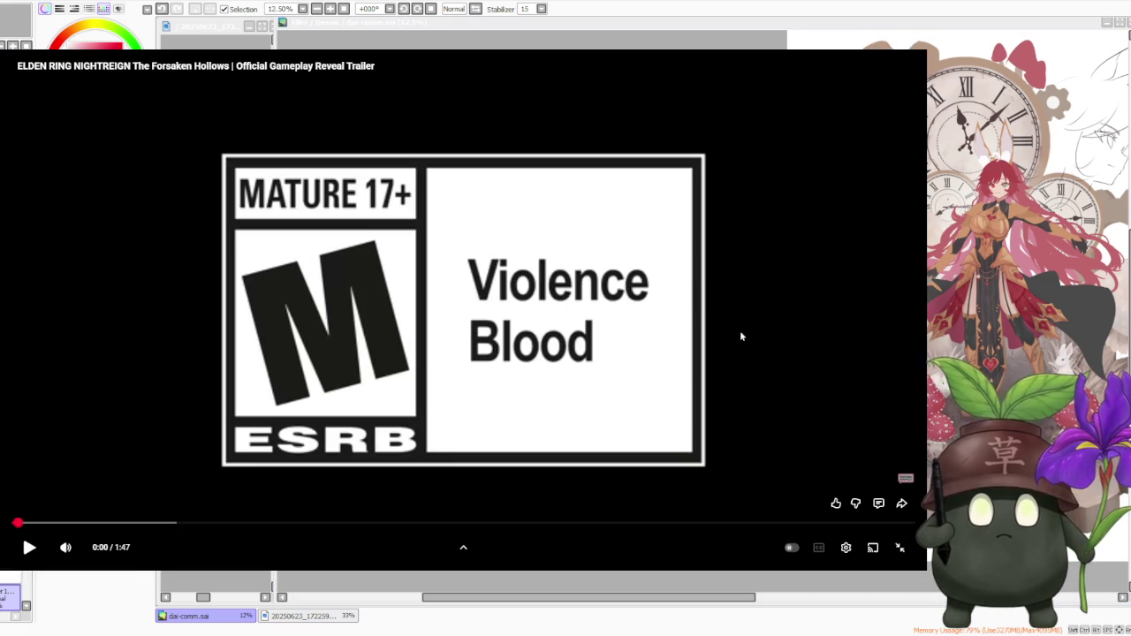
click(699, 298)
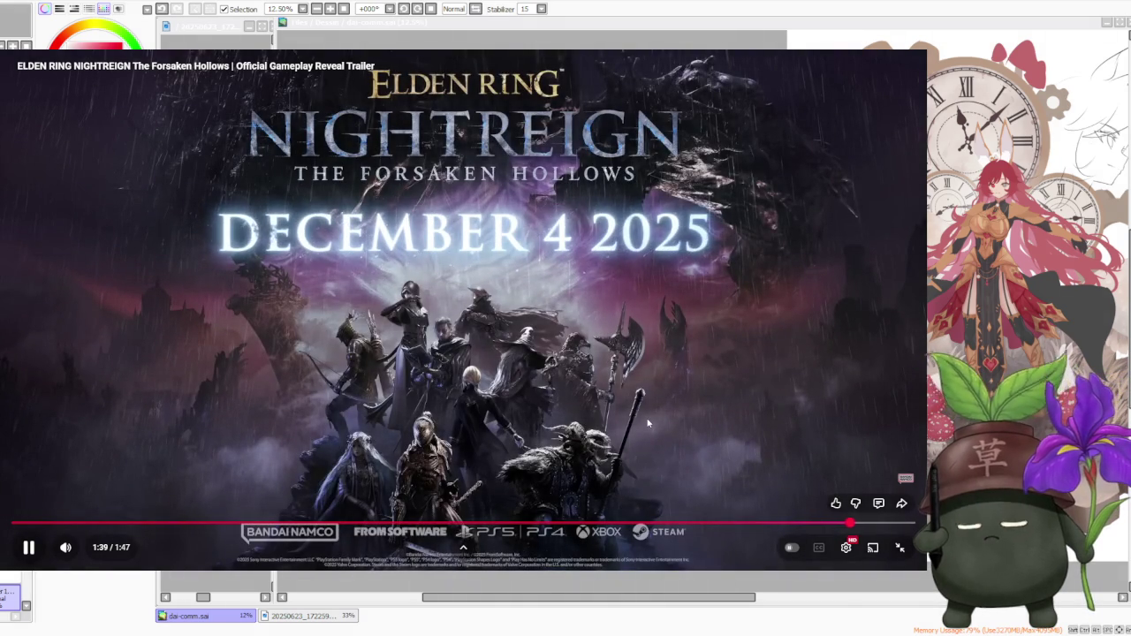
click(637, 427)
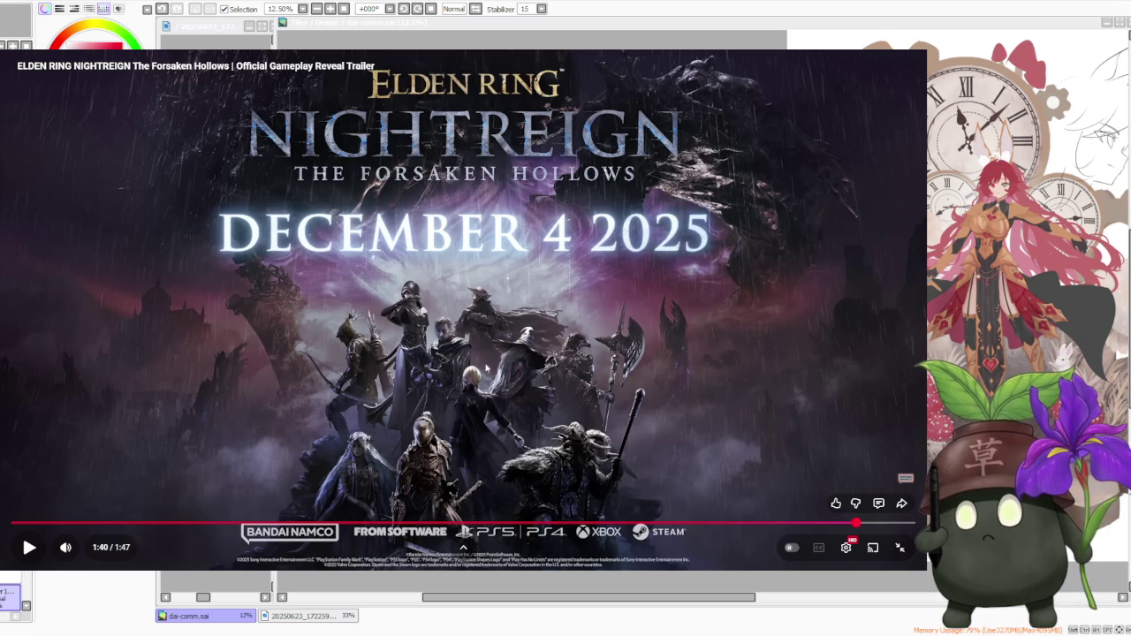
drag(127, 522, 39, 523)
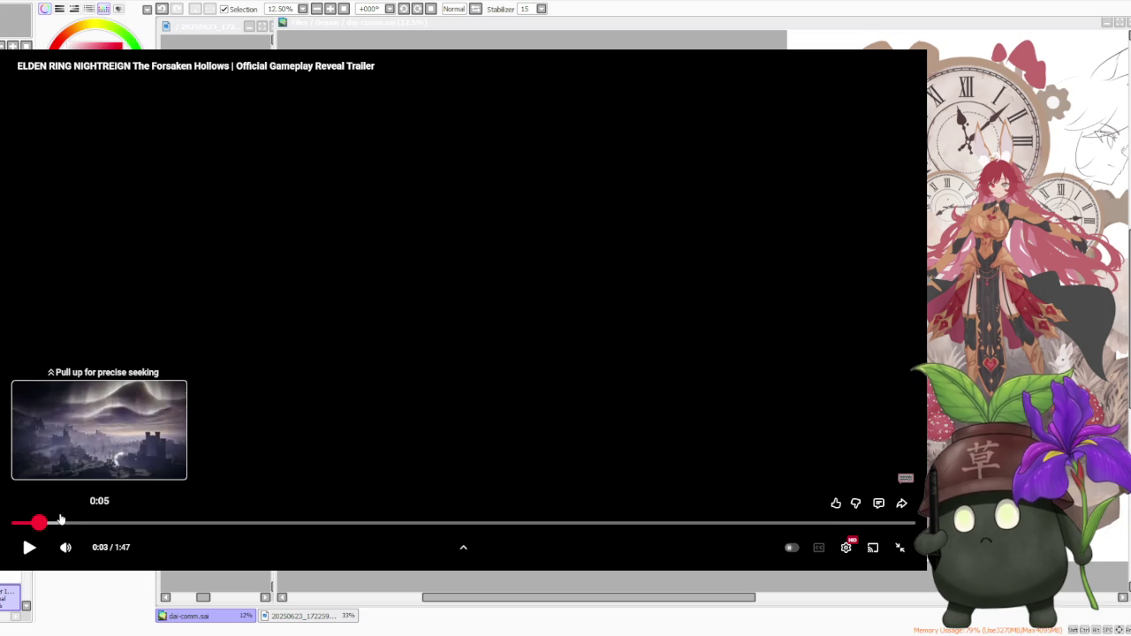
- Step through the trailer from 0:05, pausing at 0:06, 0:11, 0:22 and 0:23
click(60, 522)
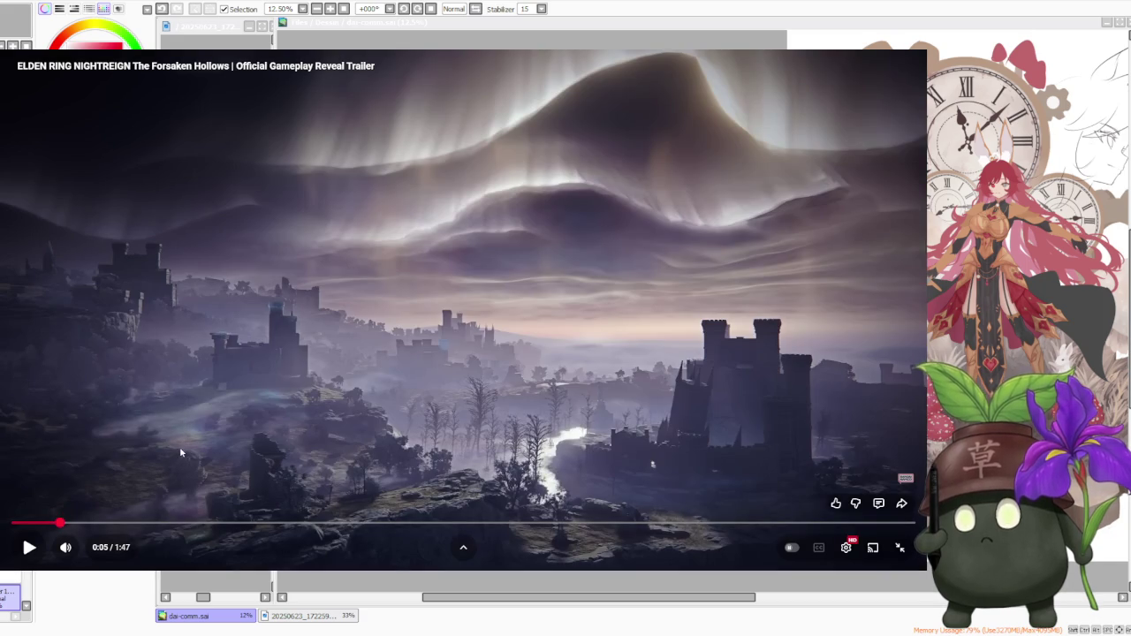
click(179, 446)
click(179, 447)
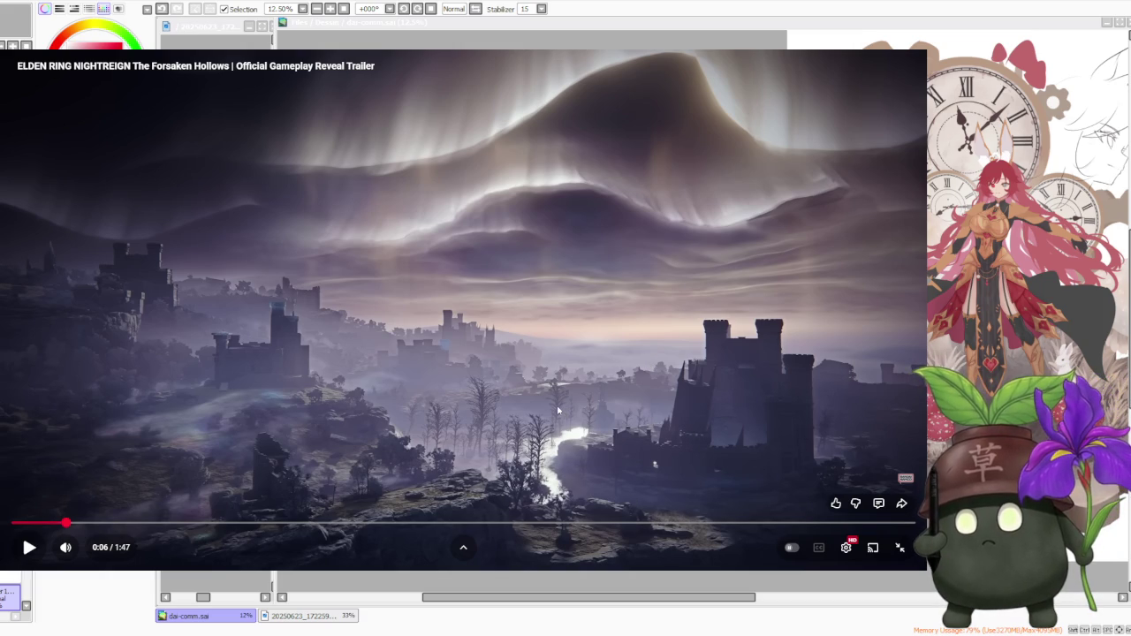
click(704, 401)
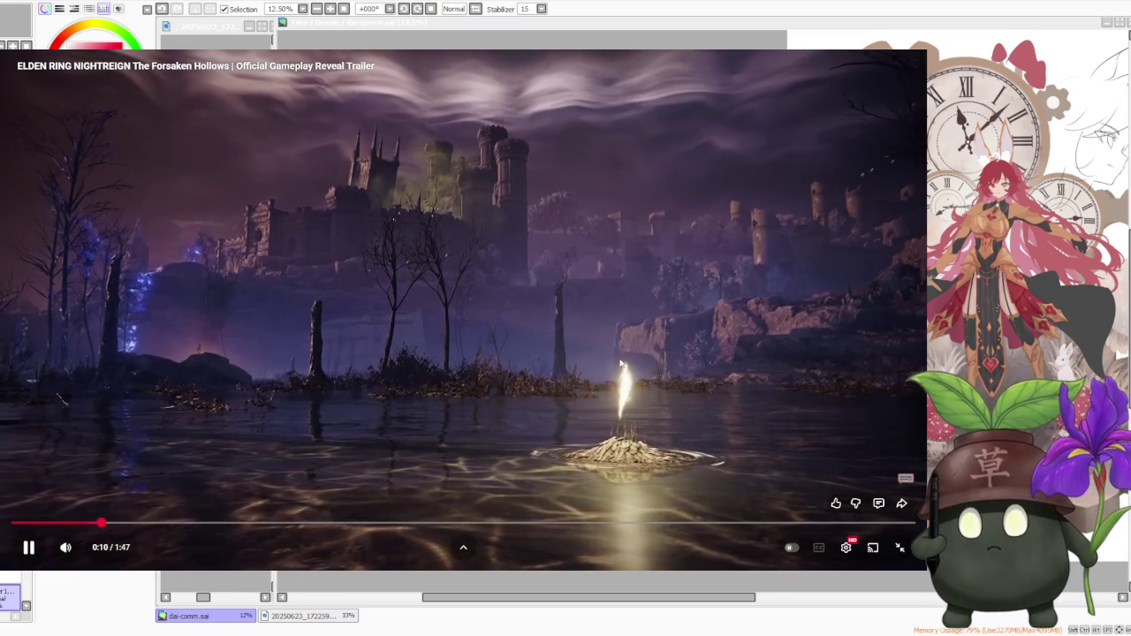
click(265, 144)
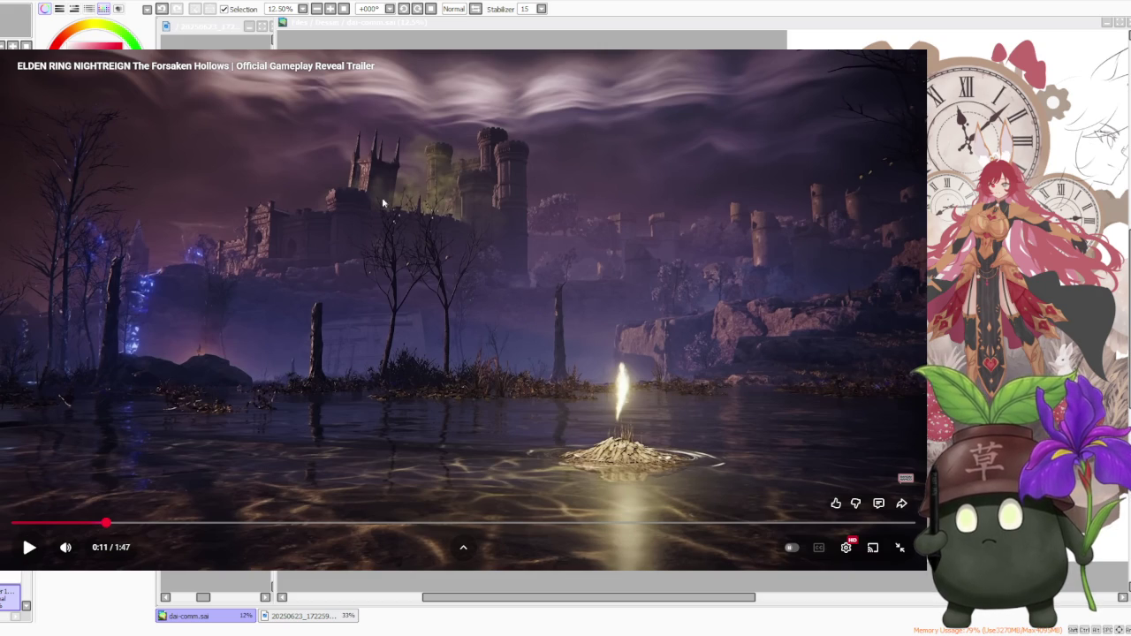
click(586, 389)
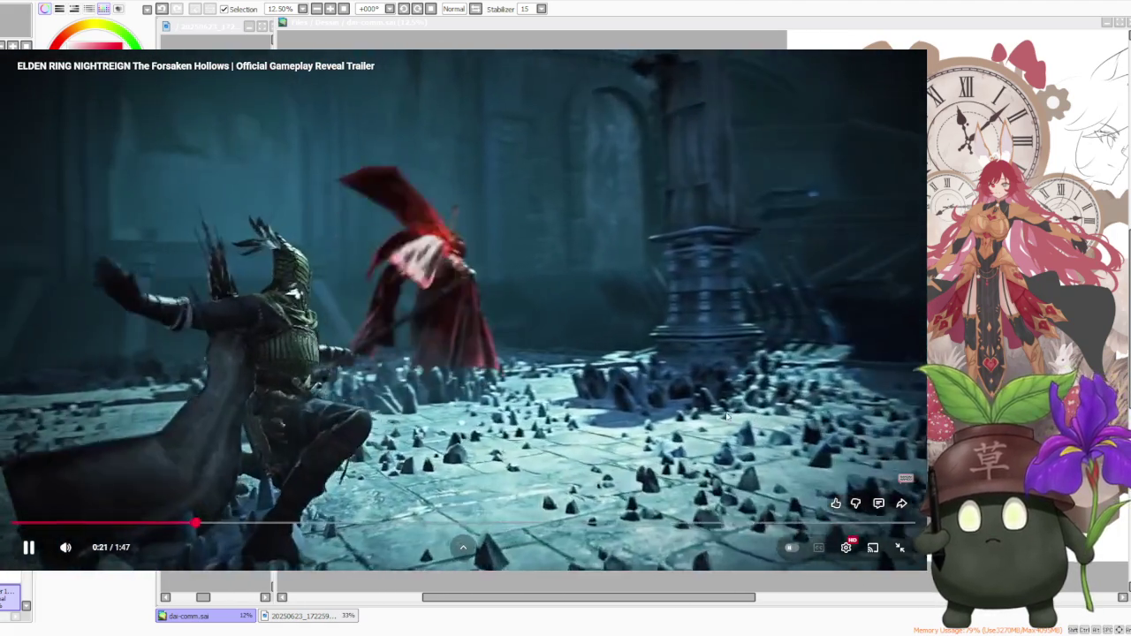
click(727, 415)
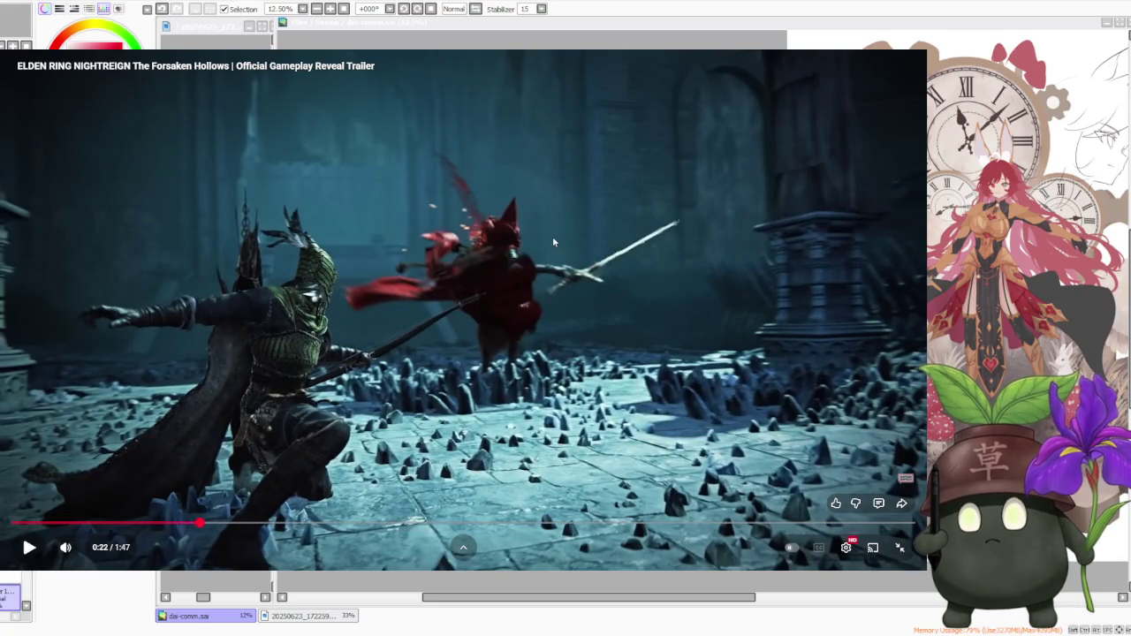
click(608, 330)
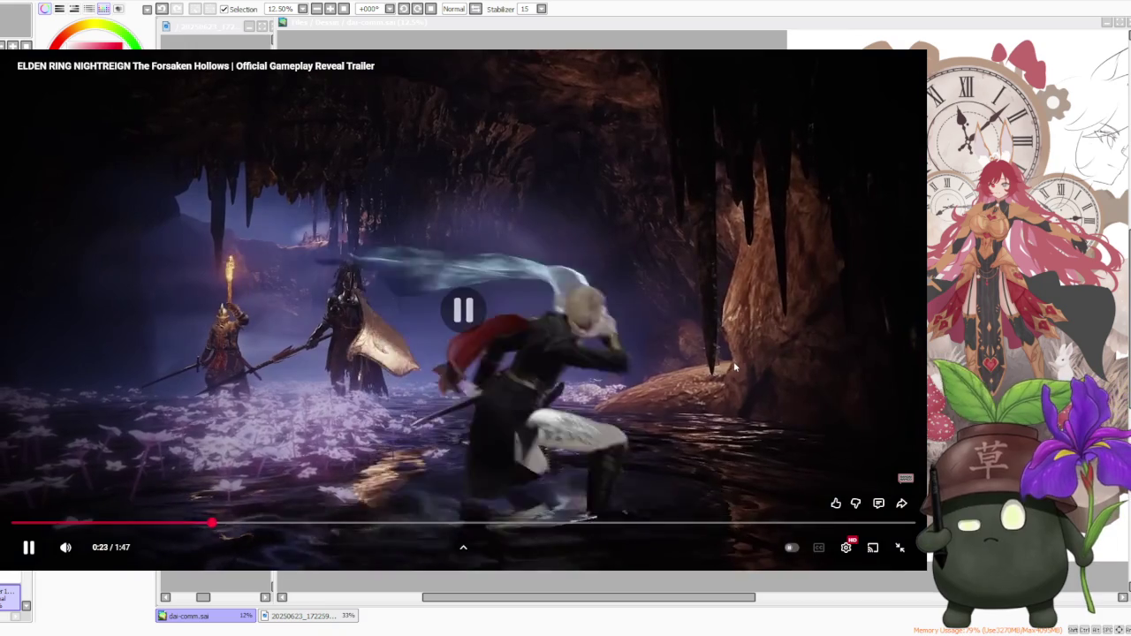
click(733, 367)
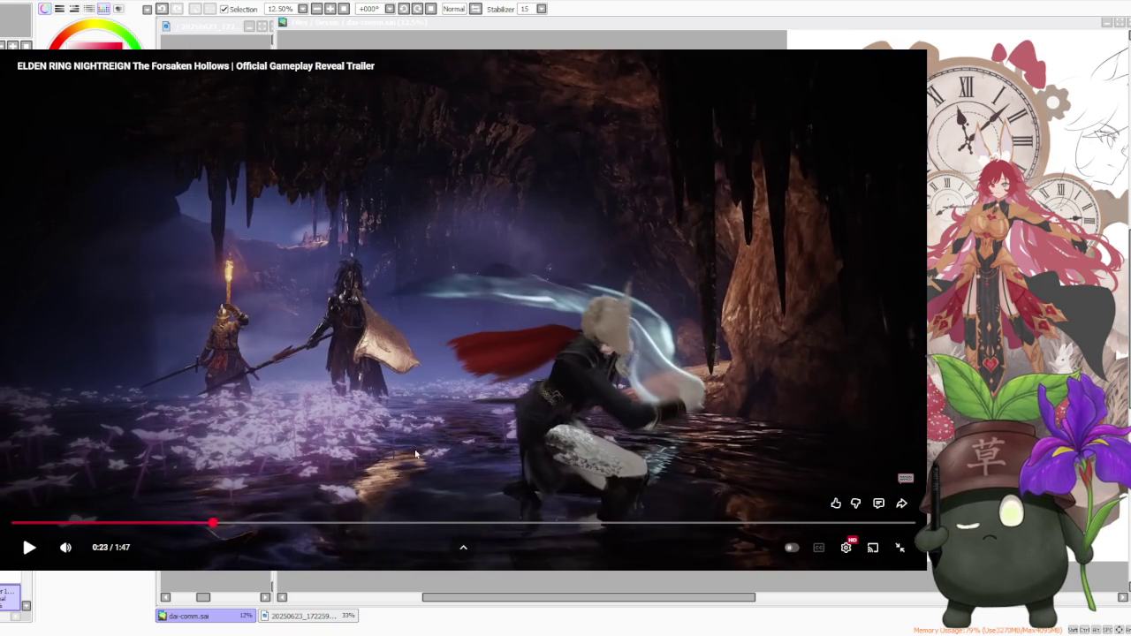
- Continue stepping through the trailer, pausing at 0:27, 0:30, 0:33, 0:39 and 0:41
click(666, 371)
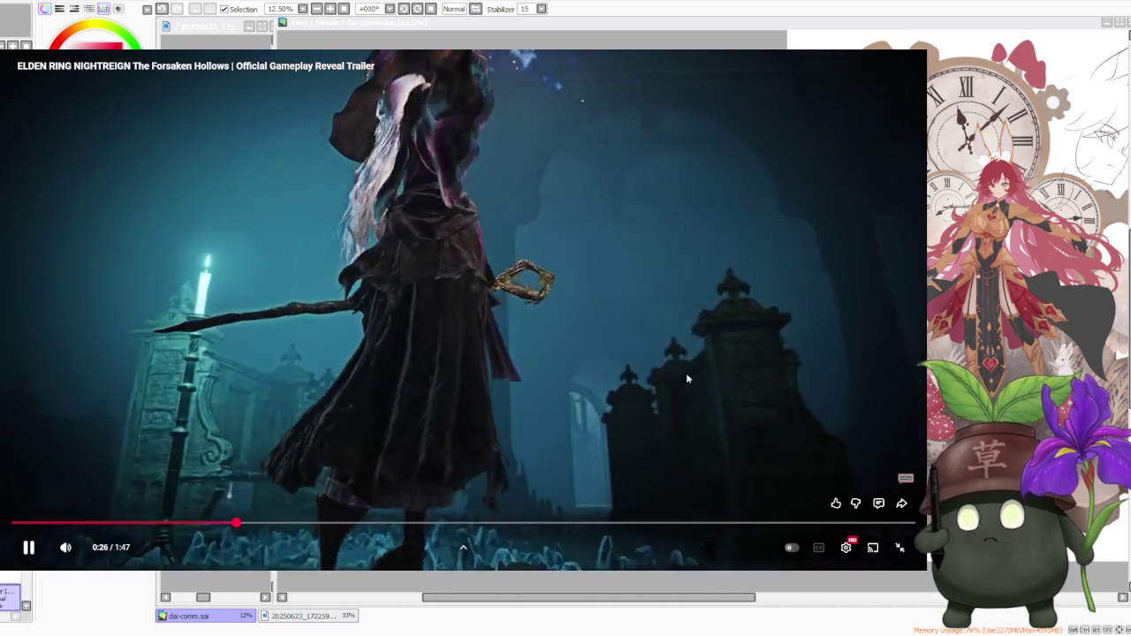
click(687, 377)
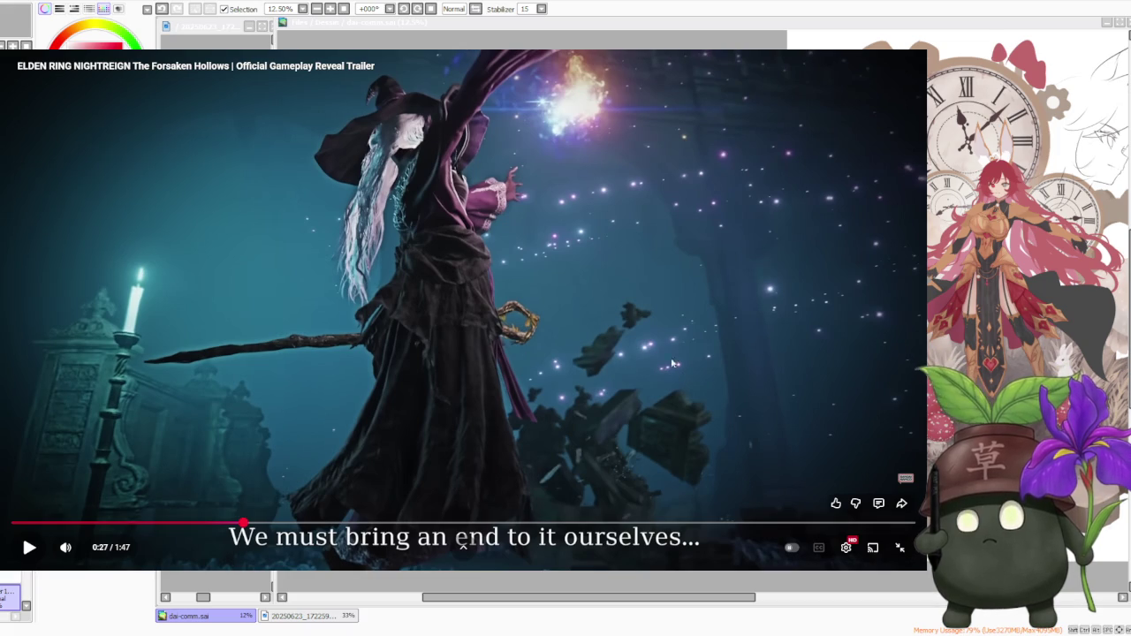
click(654, 399)
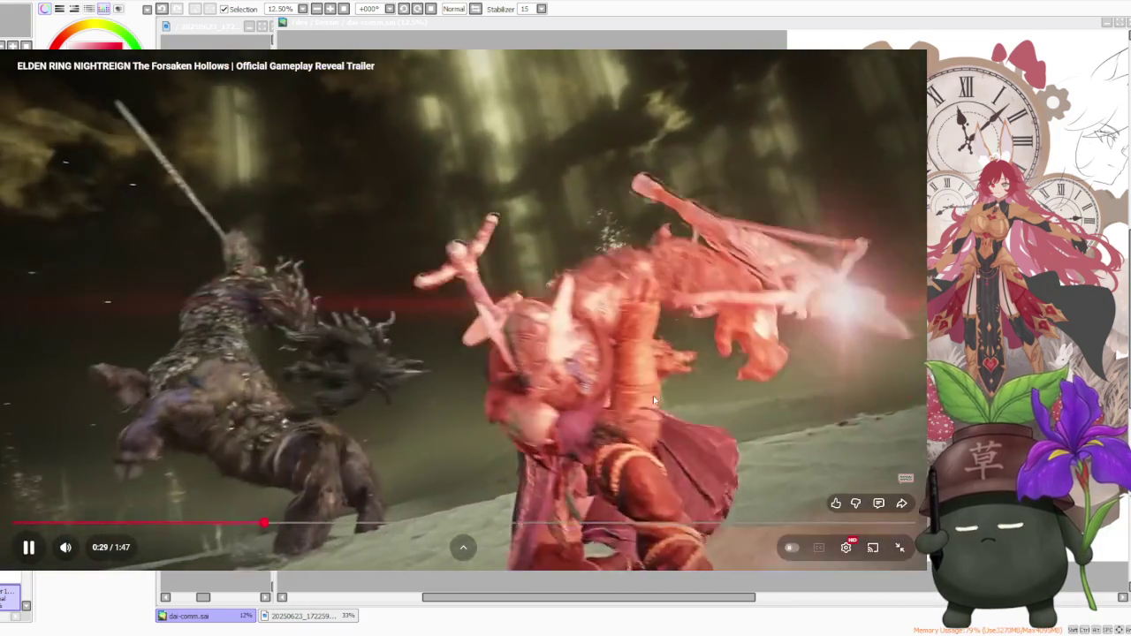
click(654, 400)
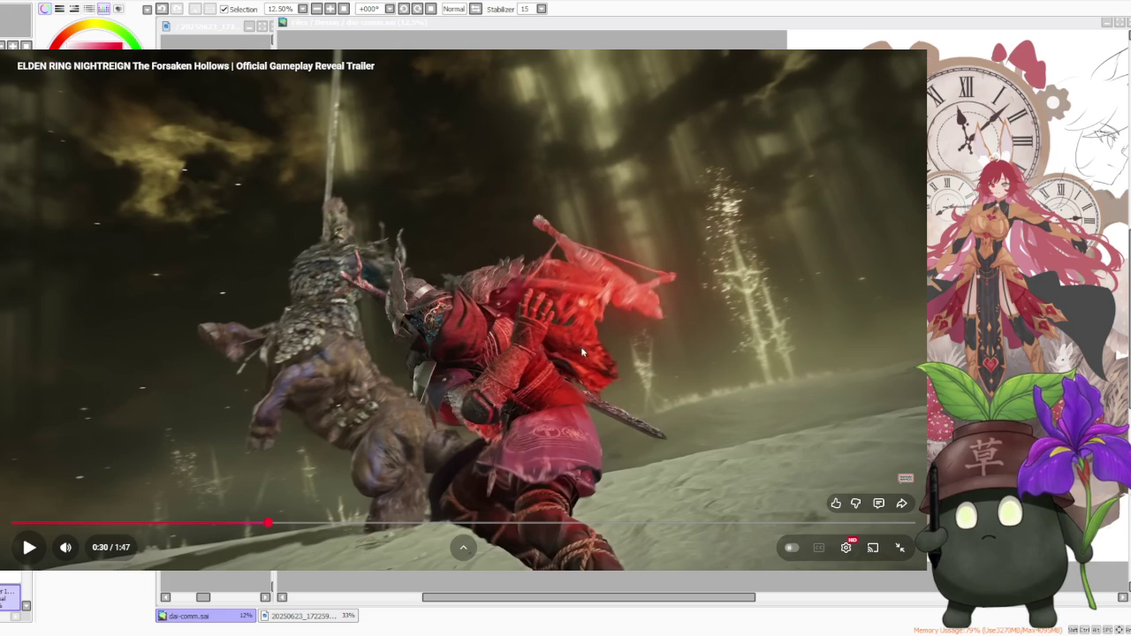
click(609, 371)
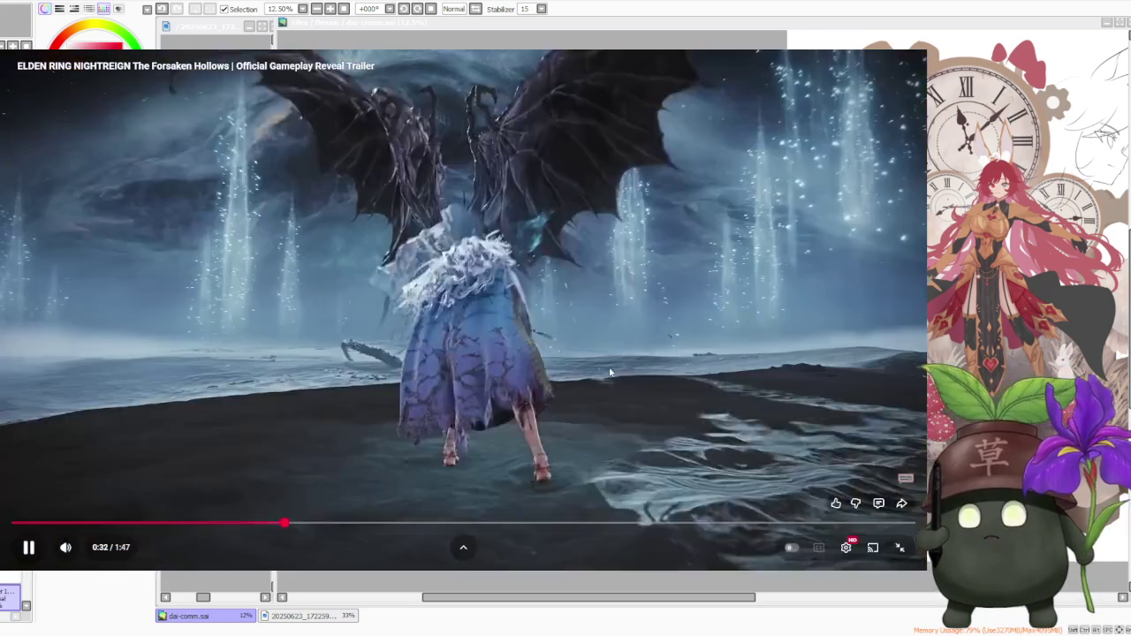
click(605, 349)
click(611, 344)
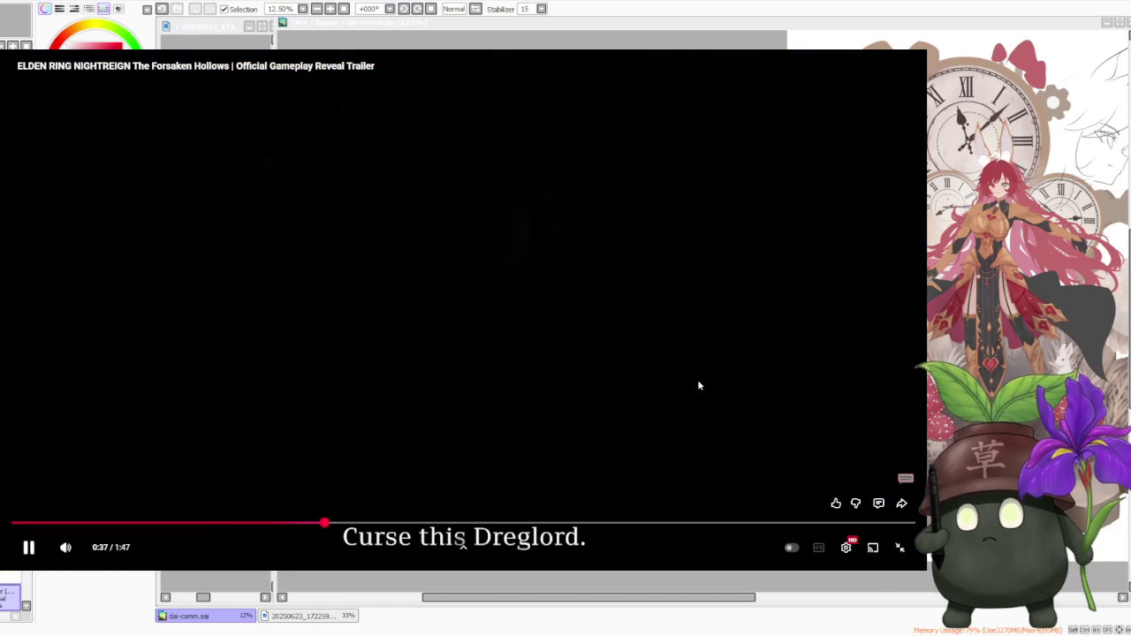
click(699, 382)
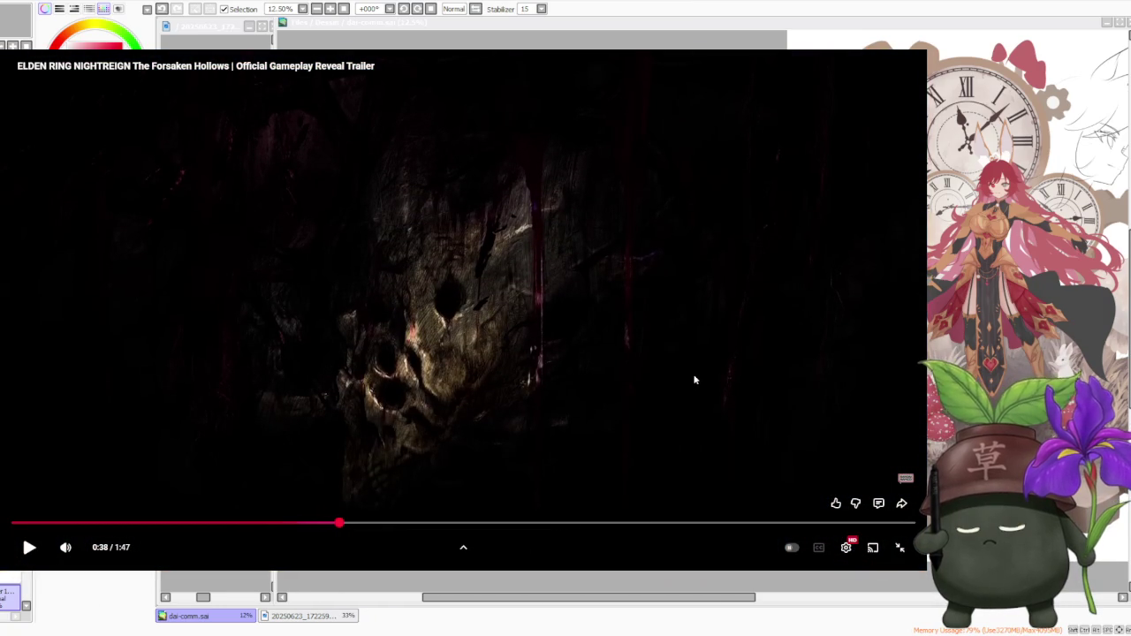
click(695, 380)
click(695, 381)
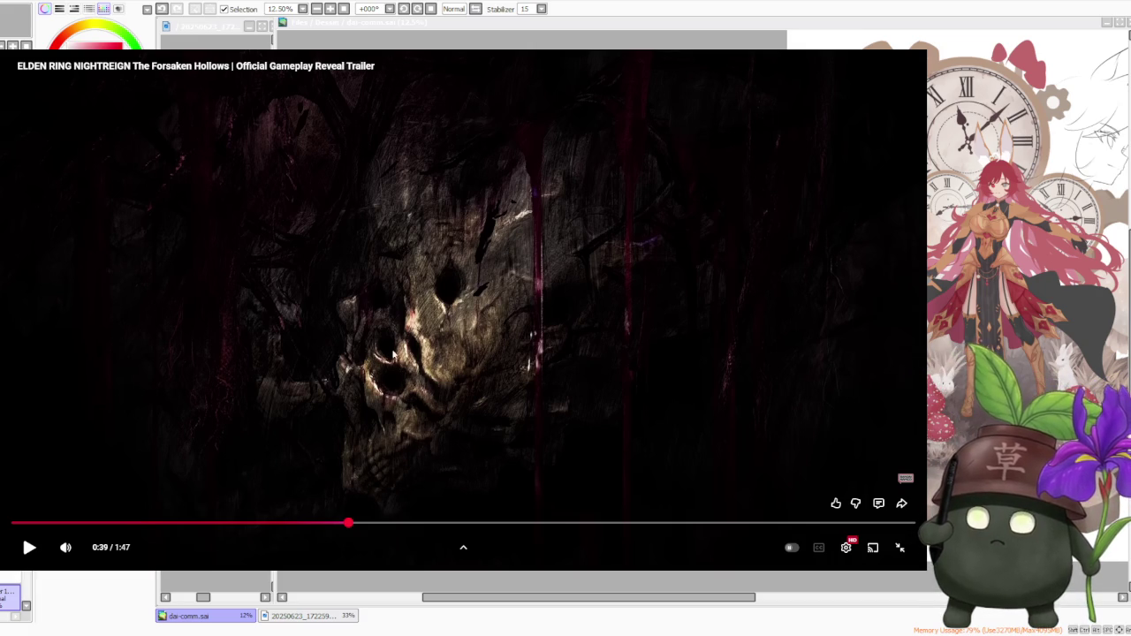
click(747, 283)
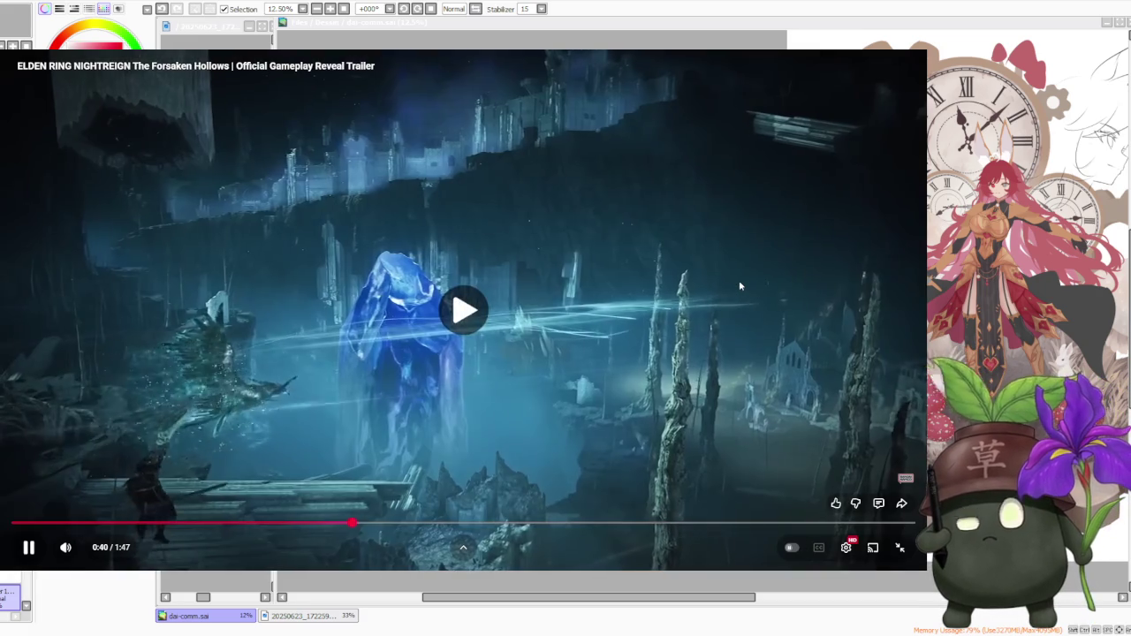
click(736, 286)
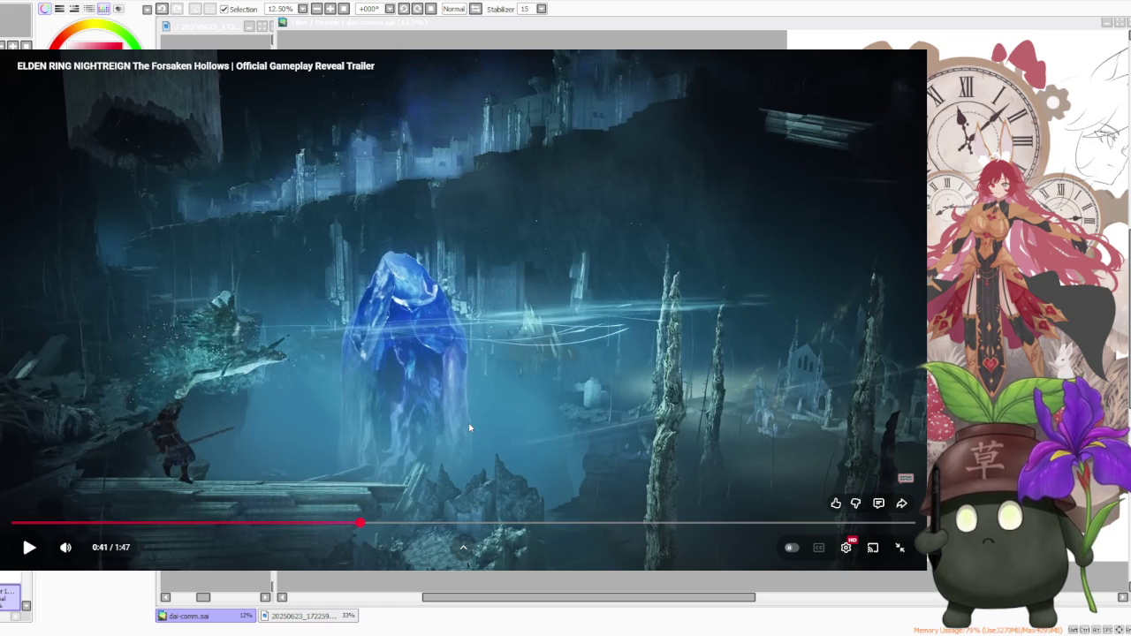
- Play the trailer on from 0:41, pausing at 0:45, 0:48 and 1:06
click(469, 428)
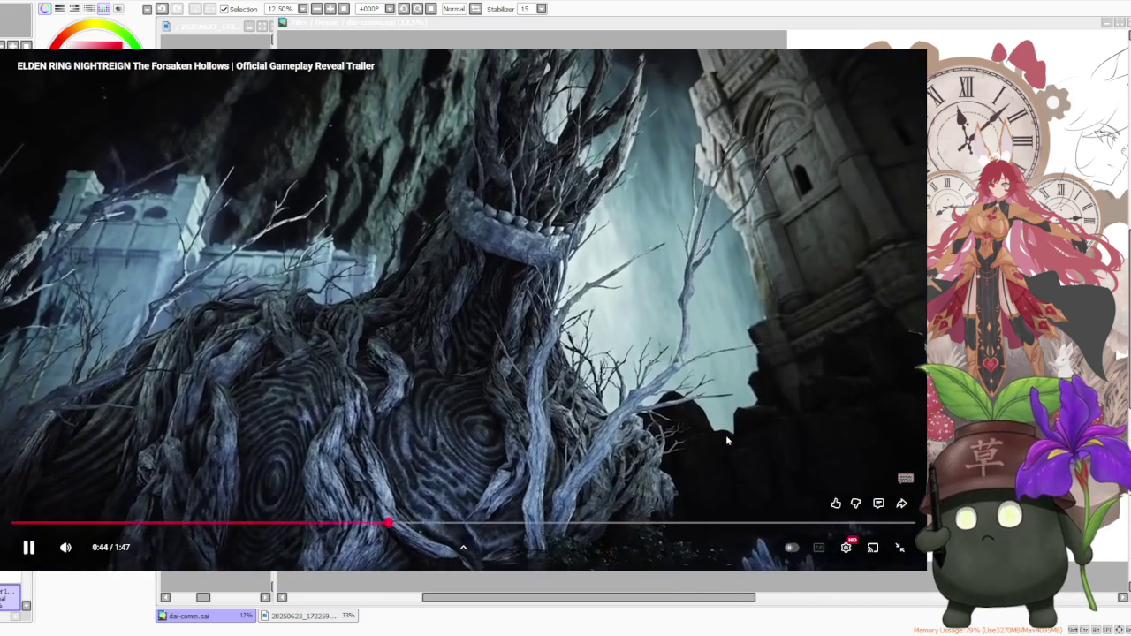
click(726, 434)
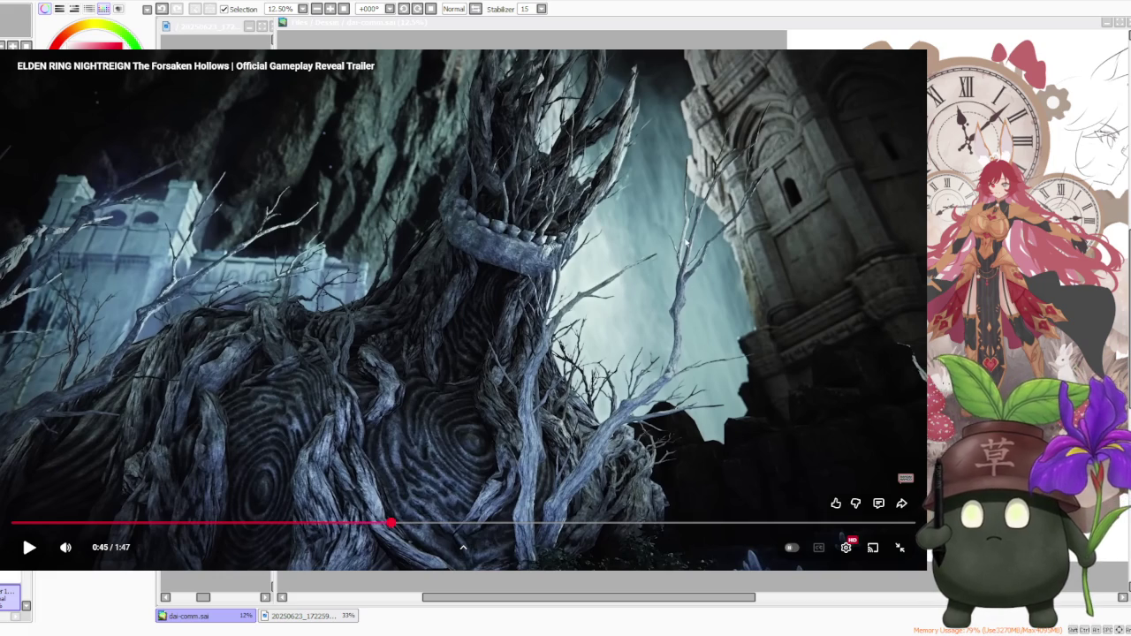
click(744, 267)
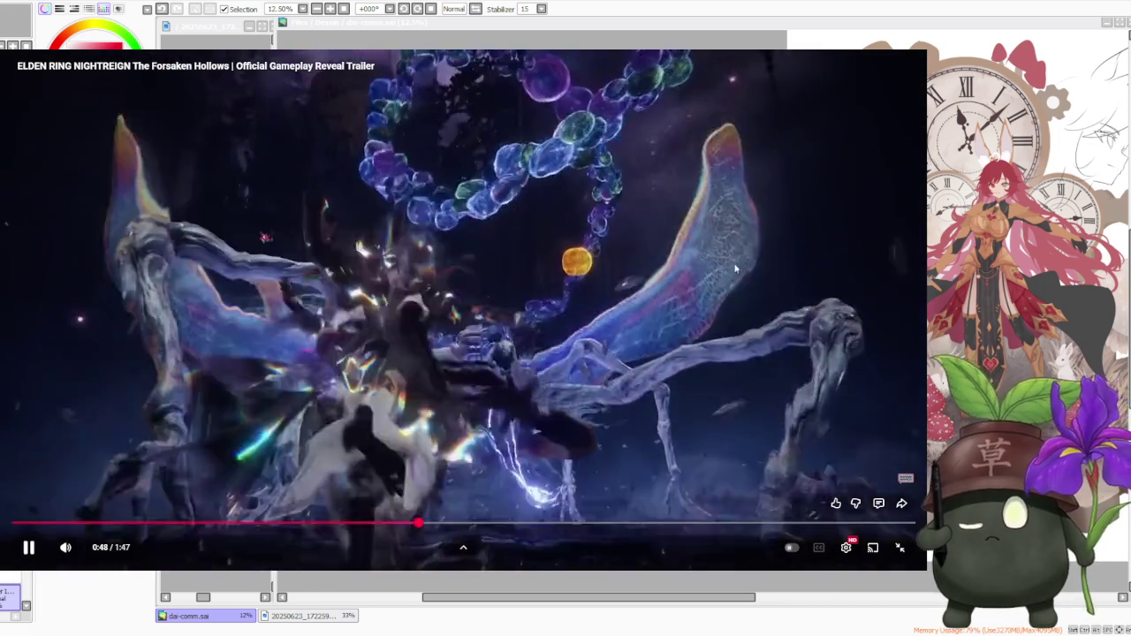
click(528, 256)
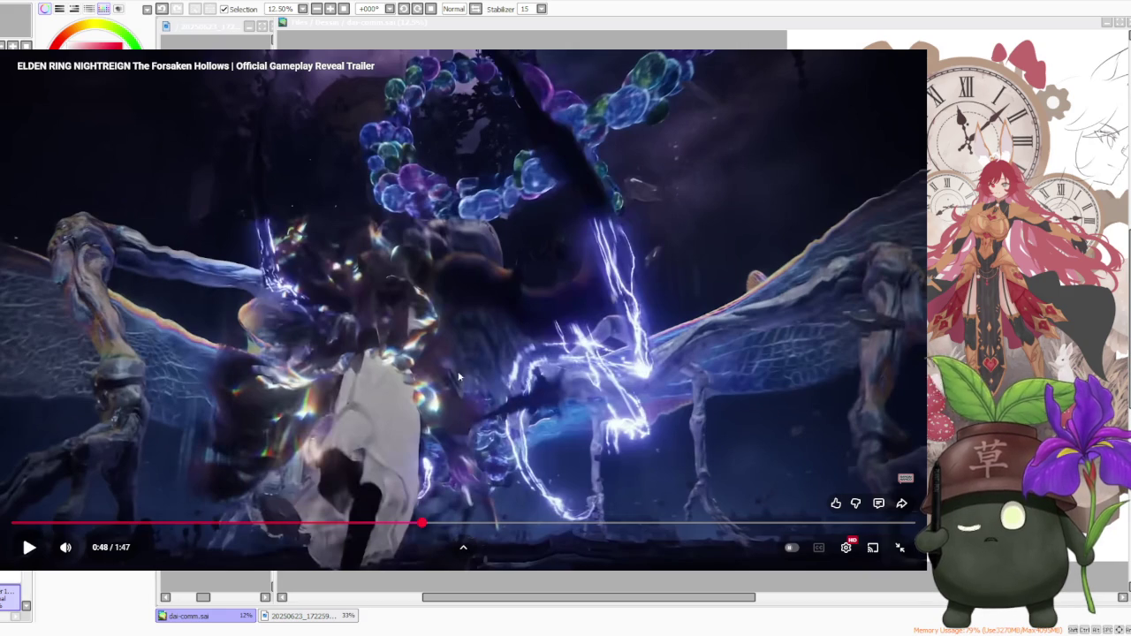
click(488, 369)
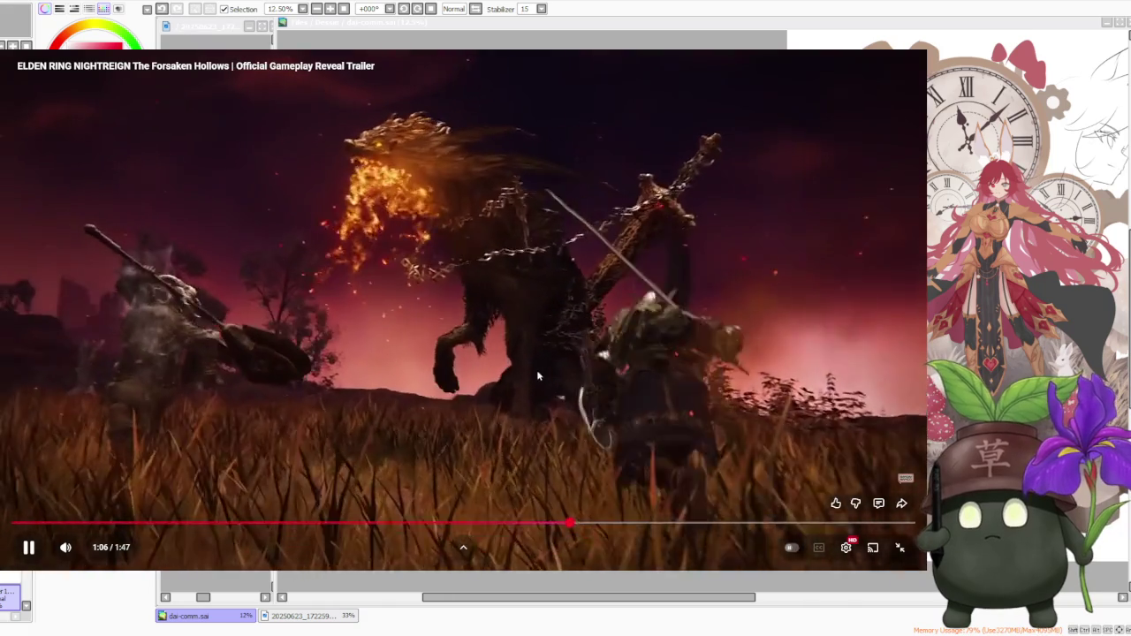
click(539, 368)
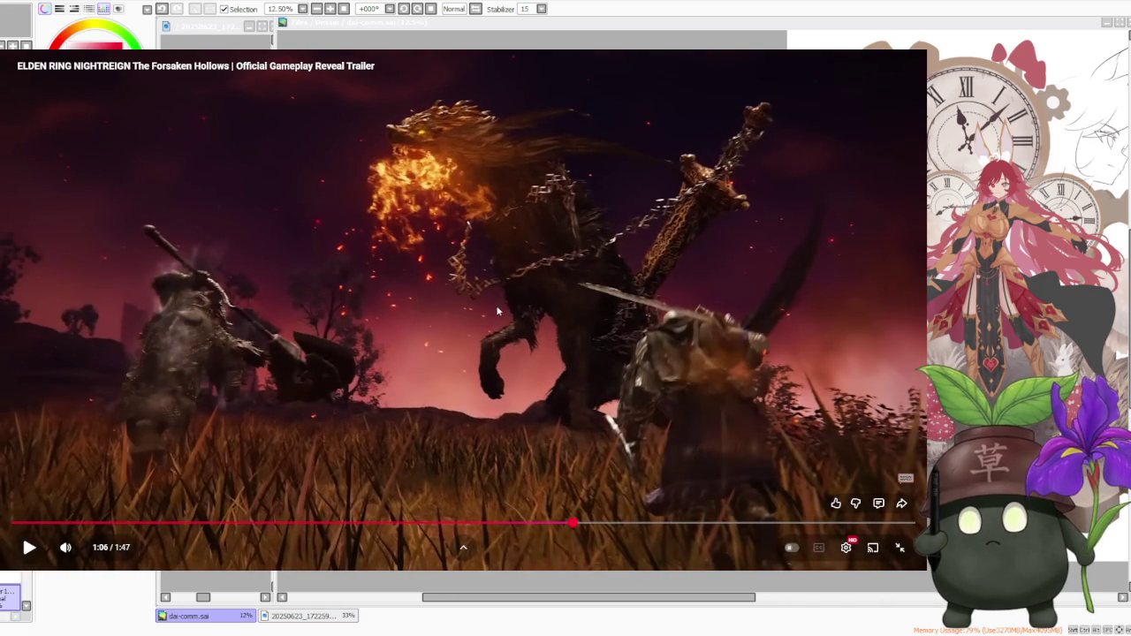
- Play on, pausing at 1:10 and 1:13, then scrub back toward 1:14
click(570, 312)
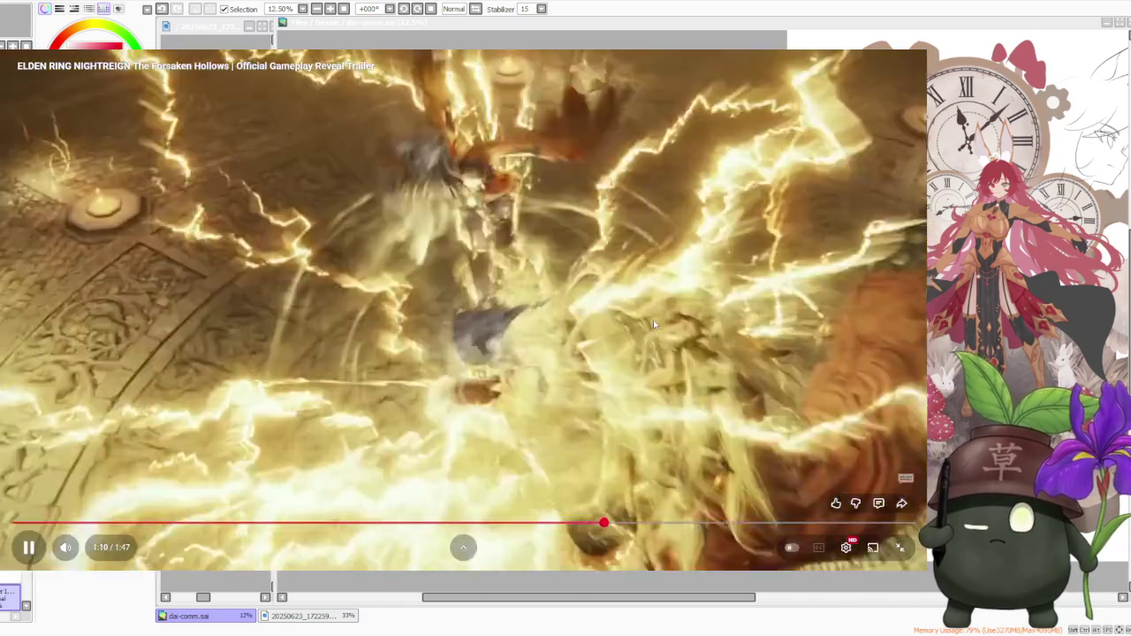
click(654, 322)
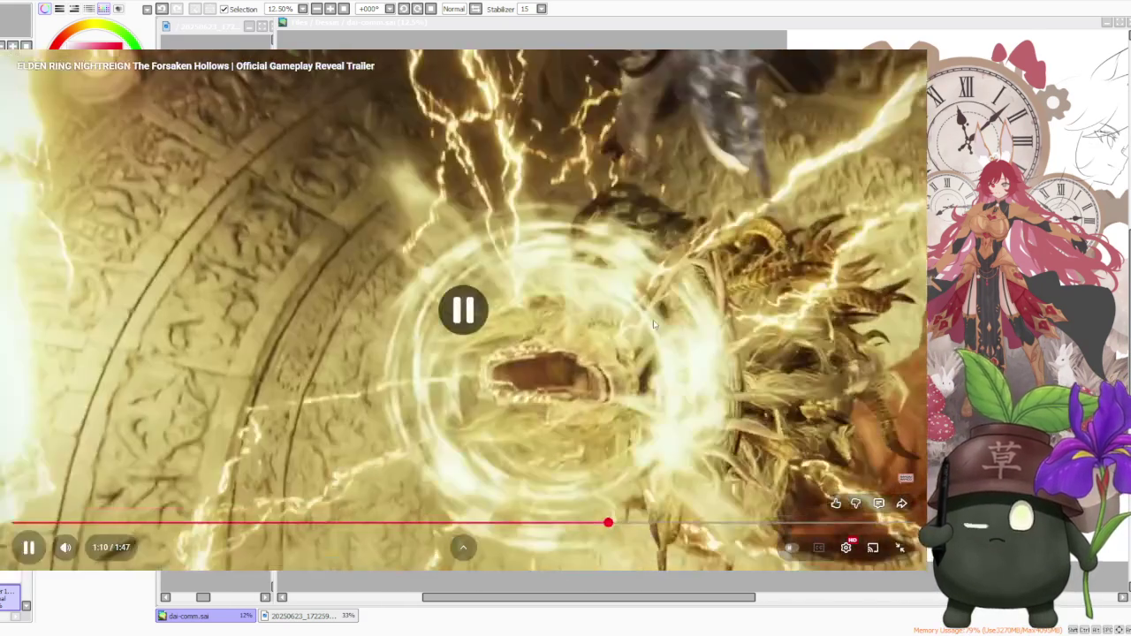
click(665, 364)
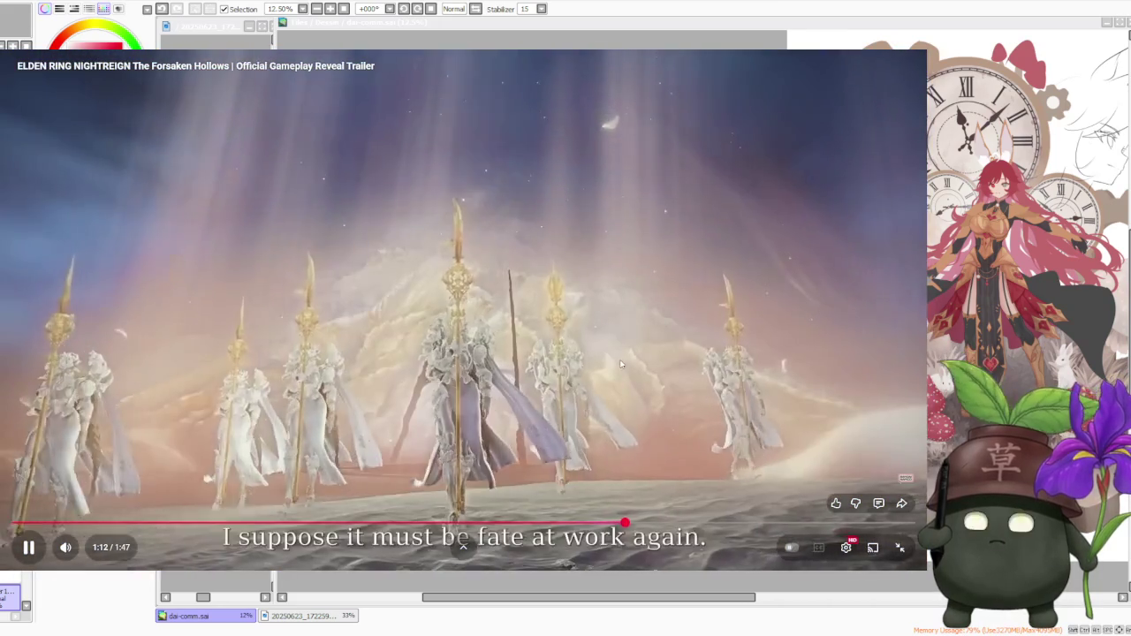
click(448, 353)
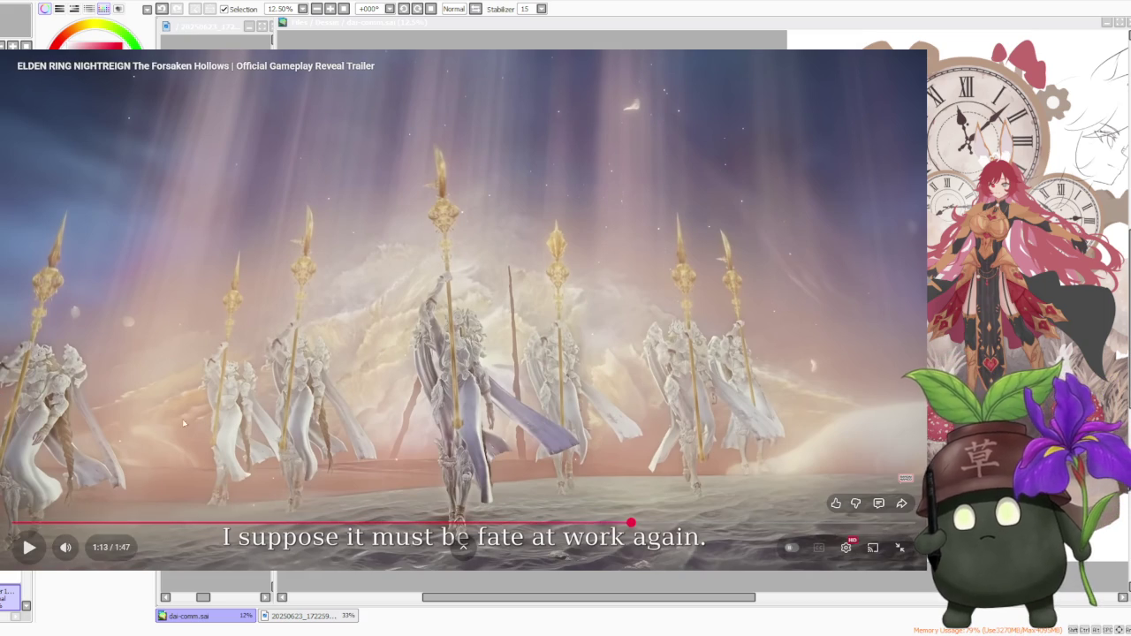
click(616, 357)
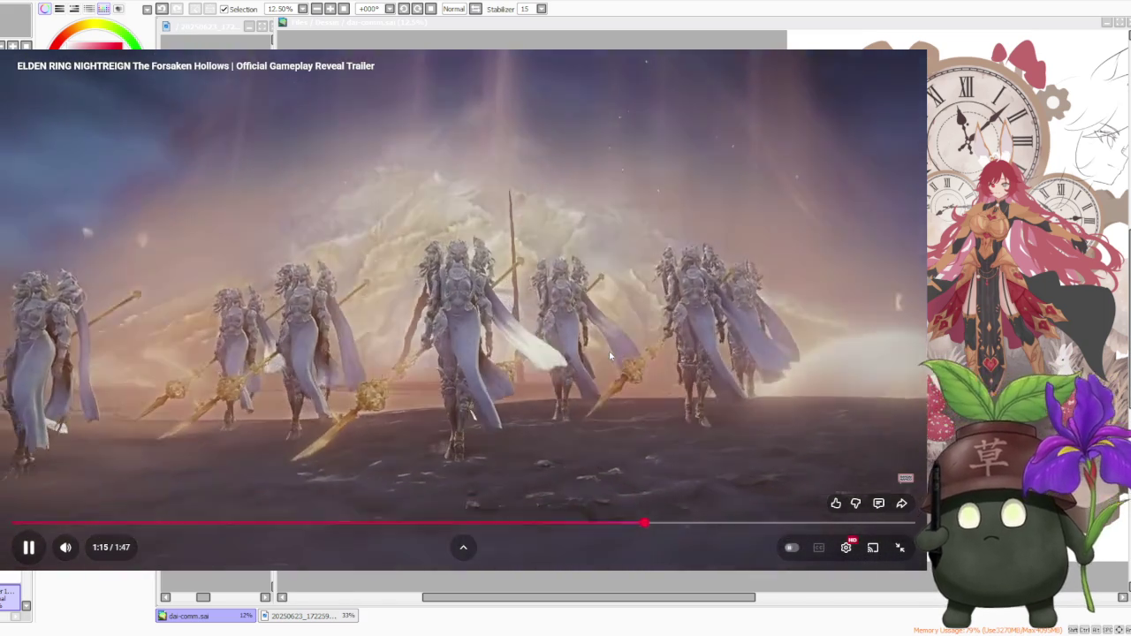
click(610, 356)
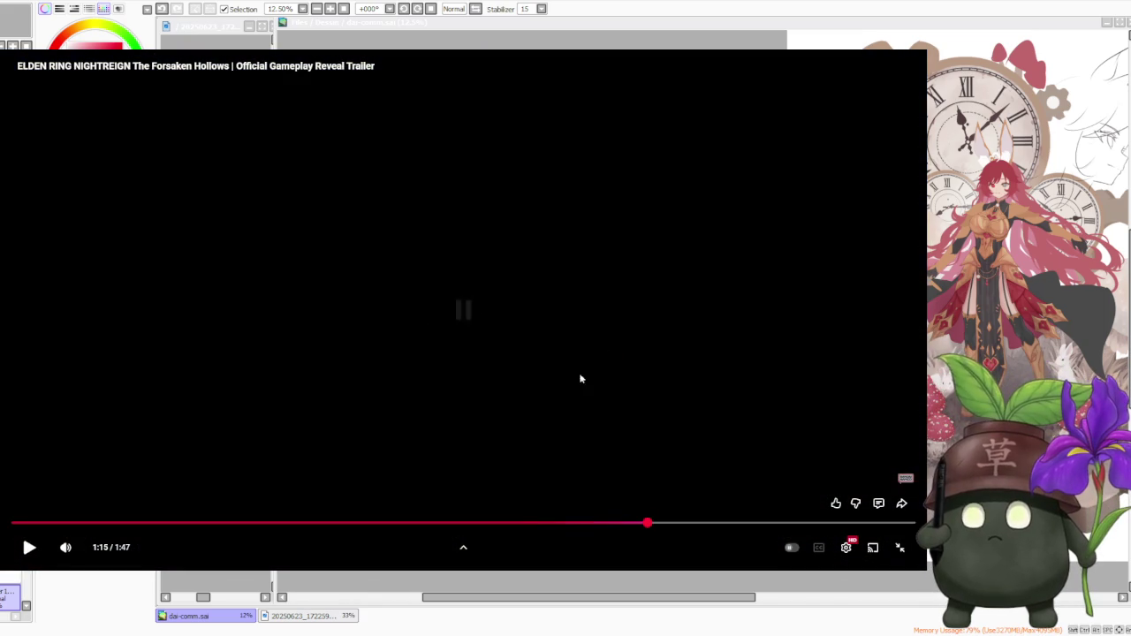
drag(643, 525, 645, 527)
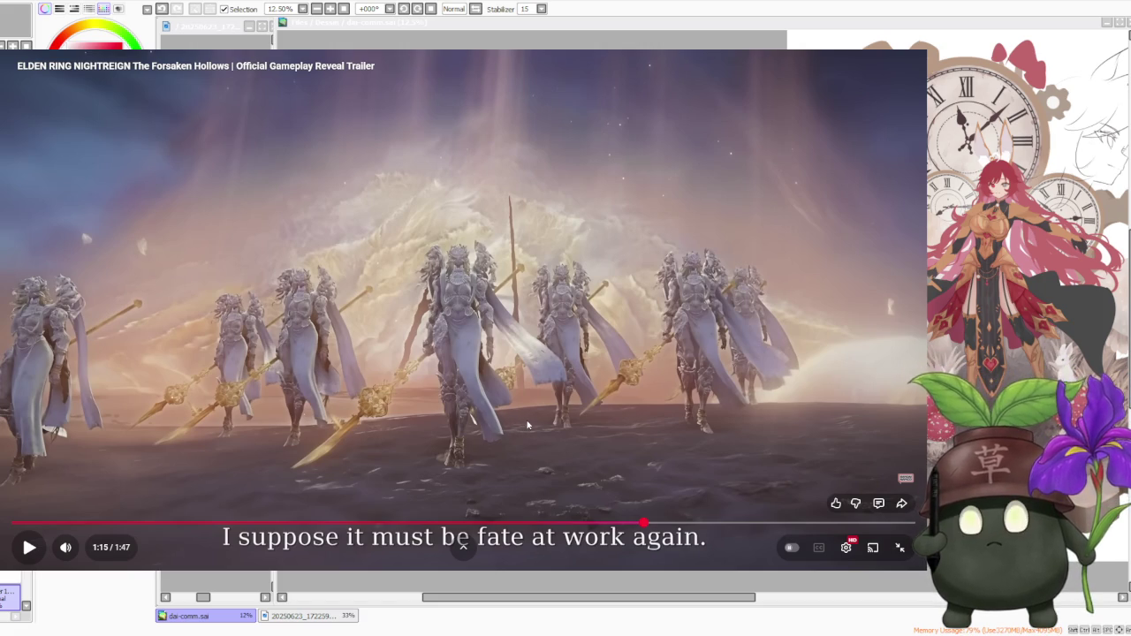
- Jump the trailer back to 1:14 and play it to a pause at 1:25
click(639, 523)
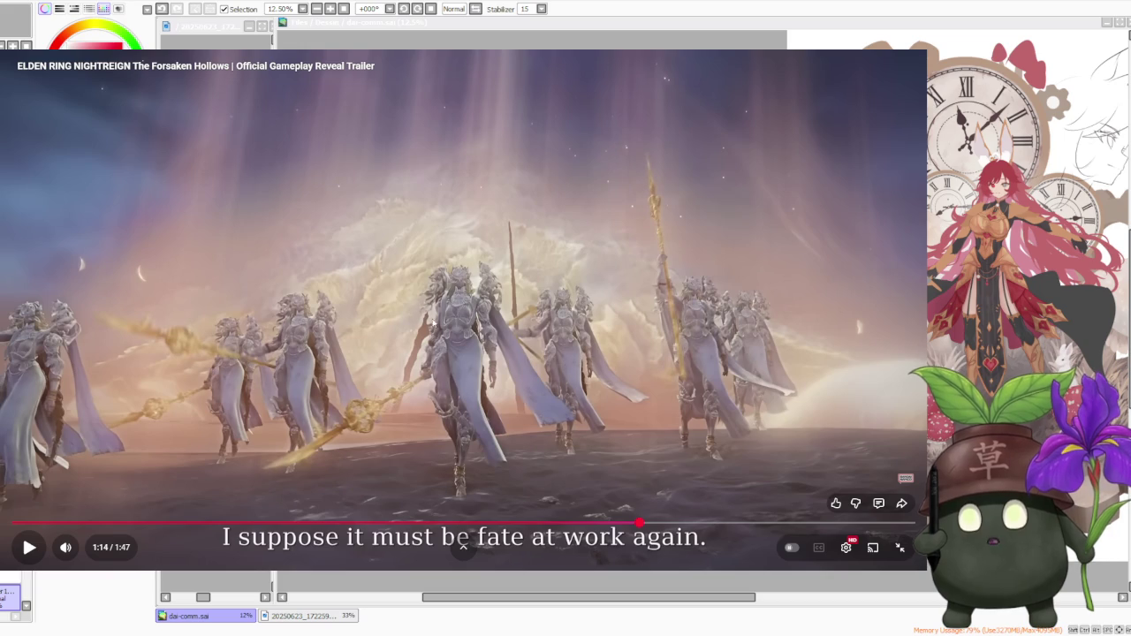
click(558, 339)
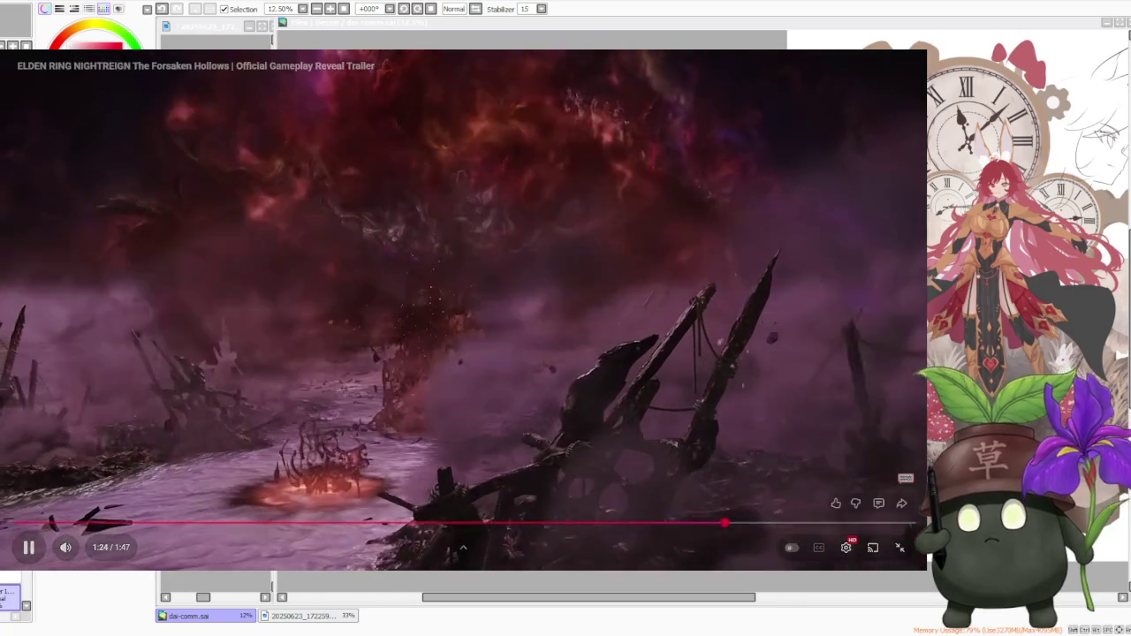
click(701, 380)
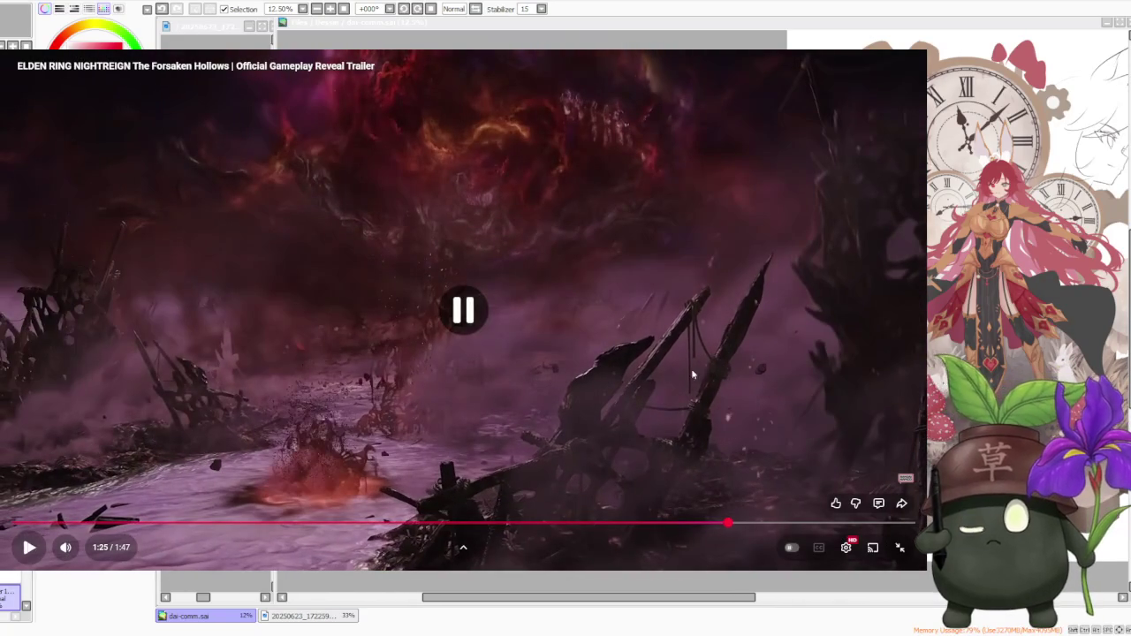
click(474, 346)
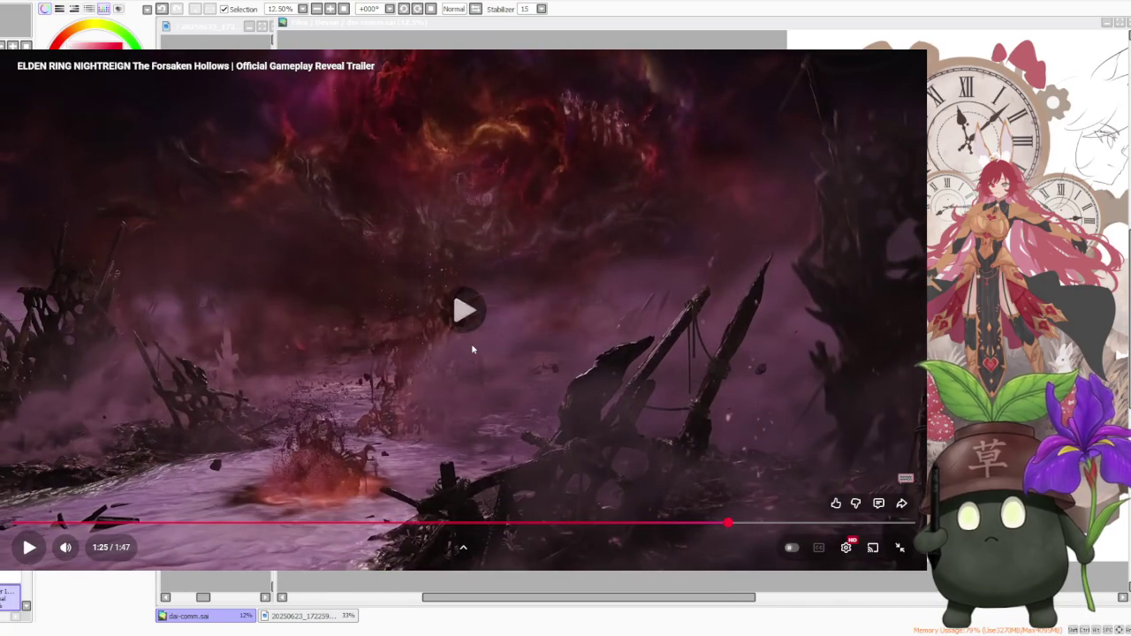
click(366, 391)
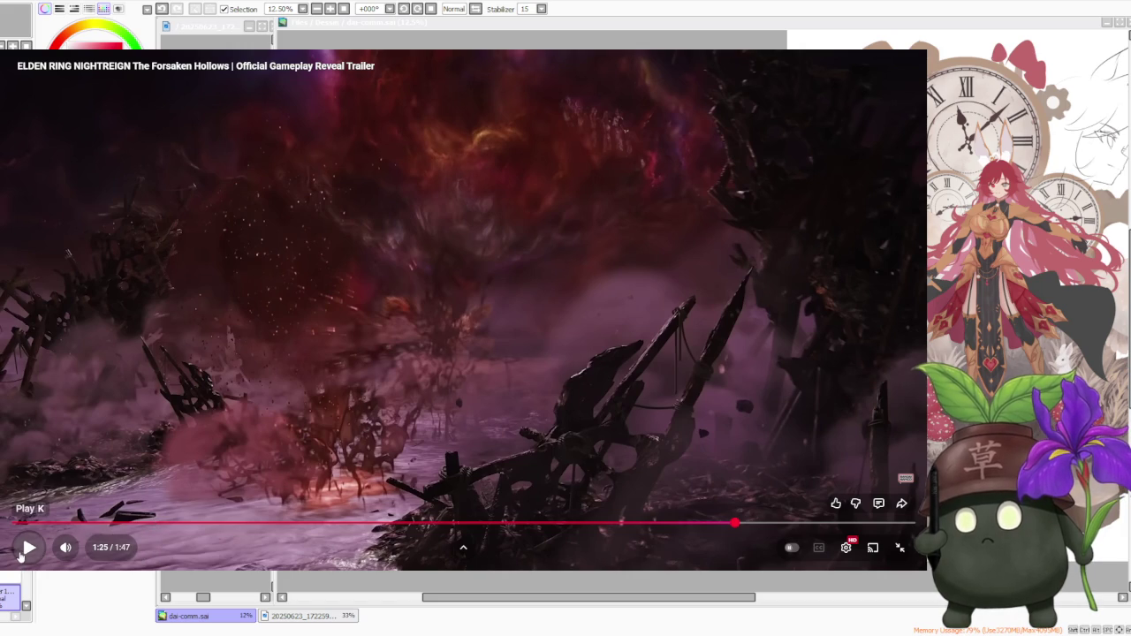
- Nudge the trailer forward through 1:27 and 1:28, then resume playback to the end
click(23, 549)
click(21, 551)
click(21, 552)
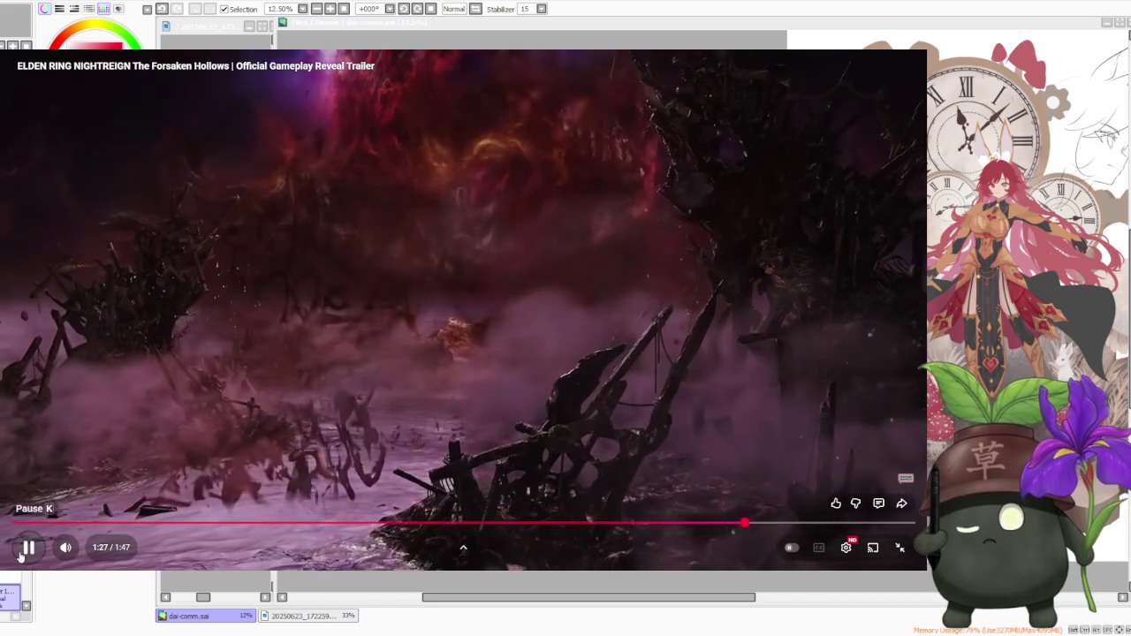
click(21, 552)
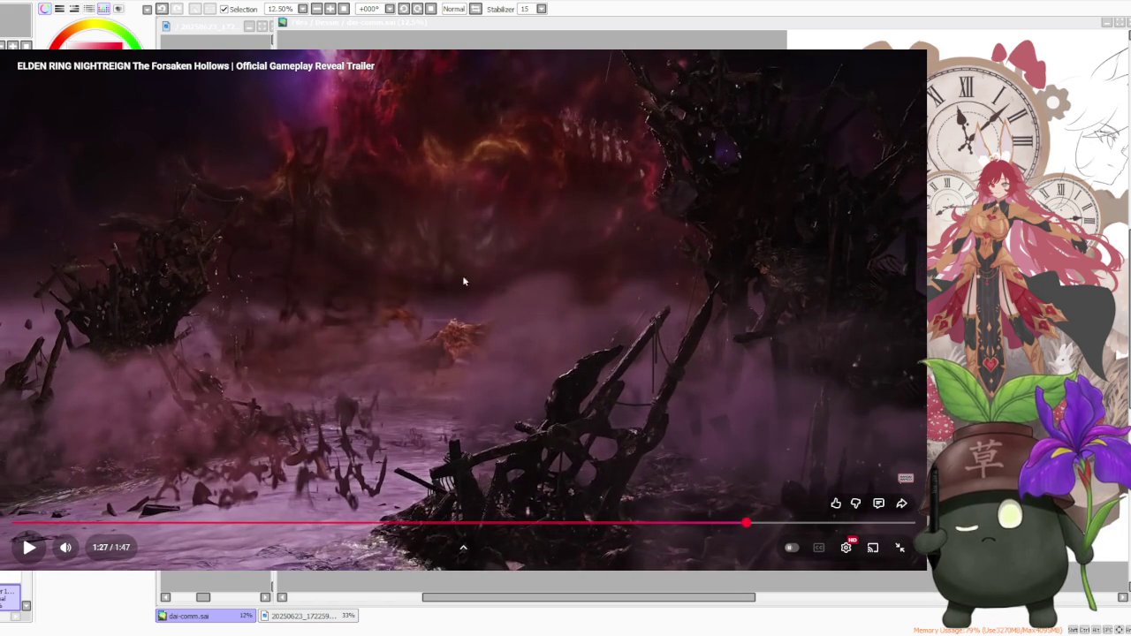
click(26, 548)
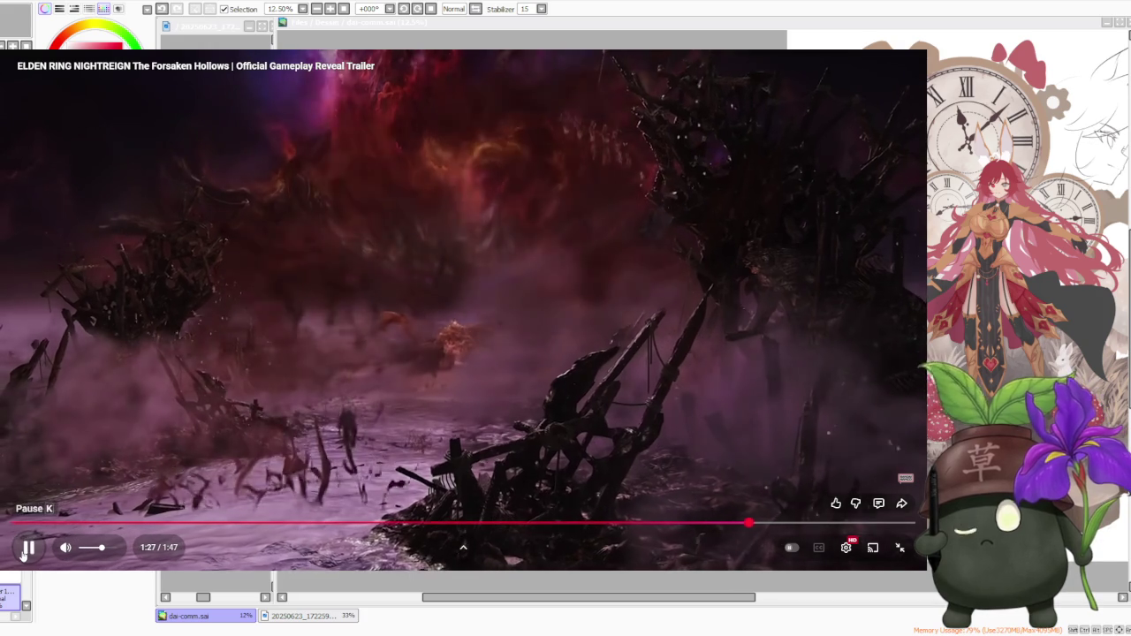
click(24, 551)
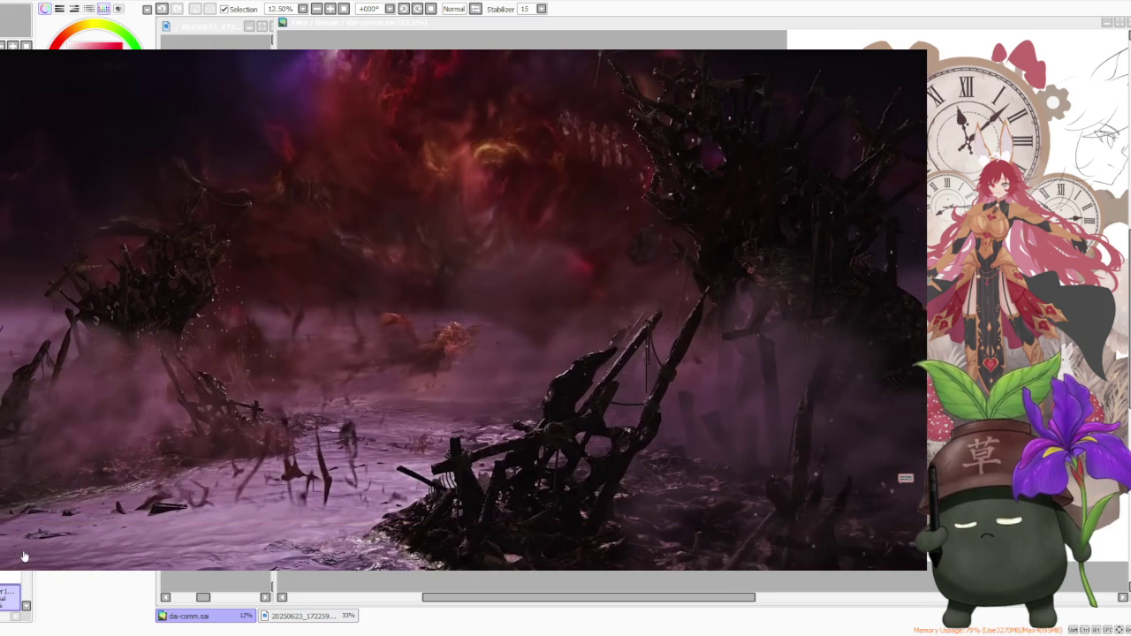
click(28, 549)
click(31, 559)
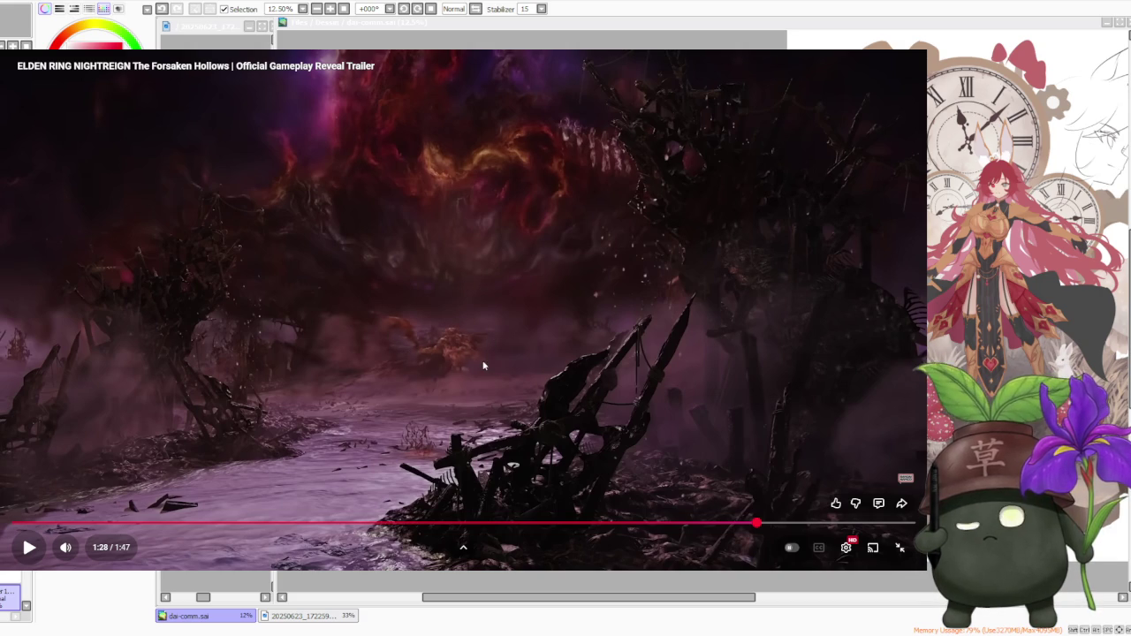
click(29, 547)
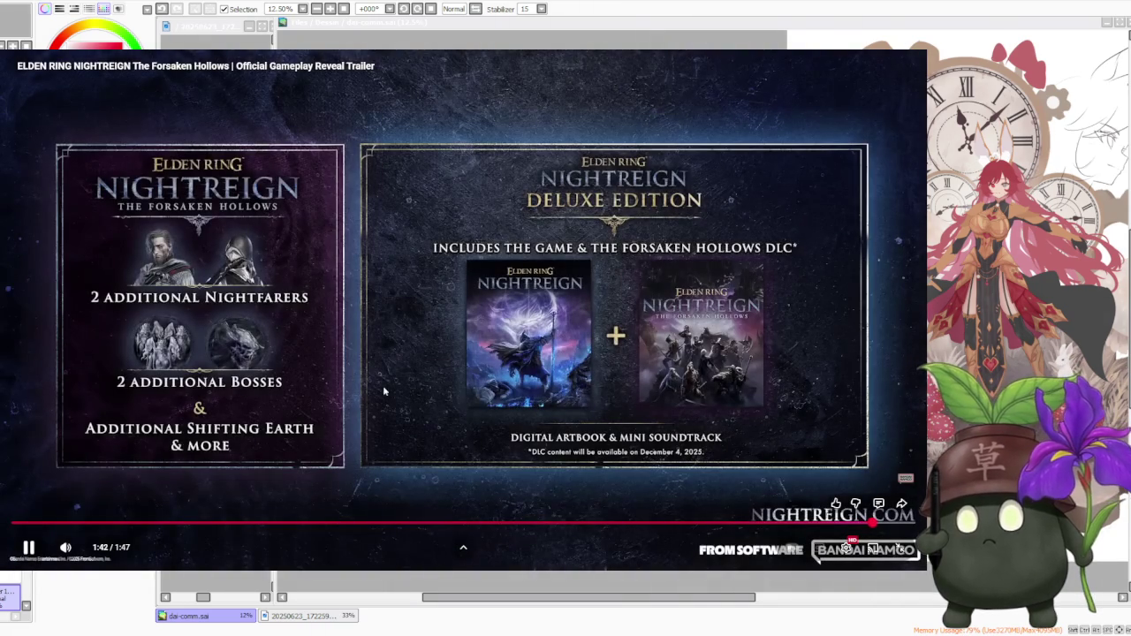
- Revisit the 0:39 and 1:41 Deluxe Edition frames and pause on the Collector's Edition scene, then resume
click(385, 389)
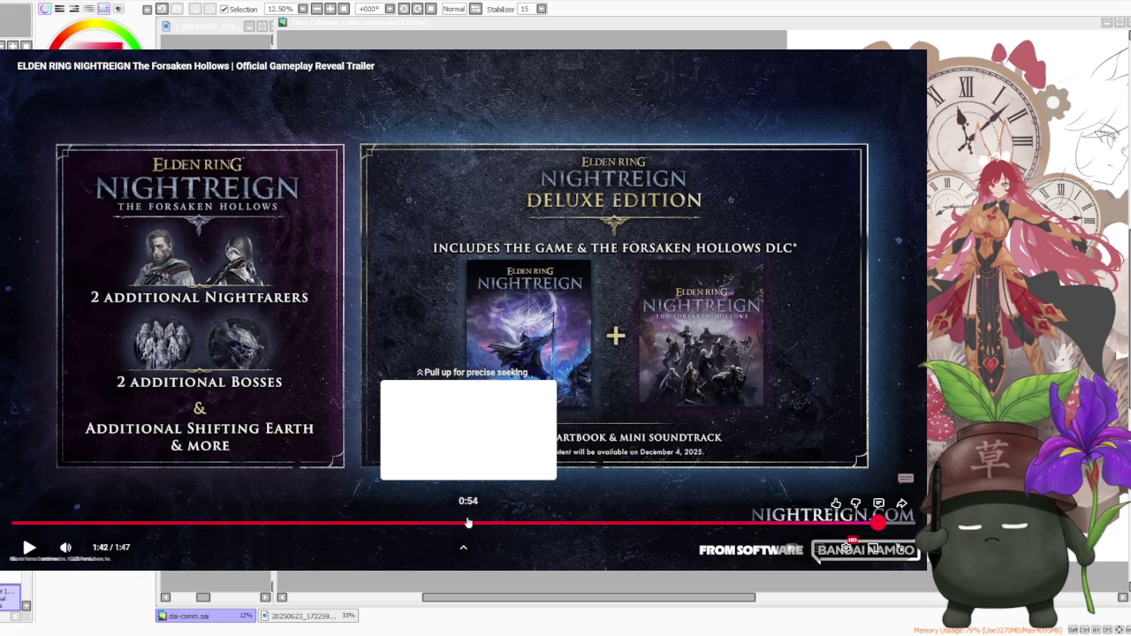
click(348, 526)
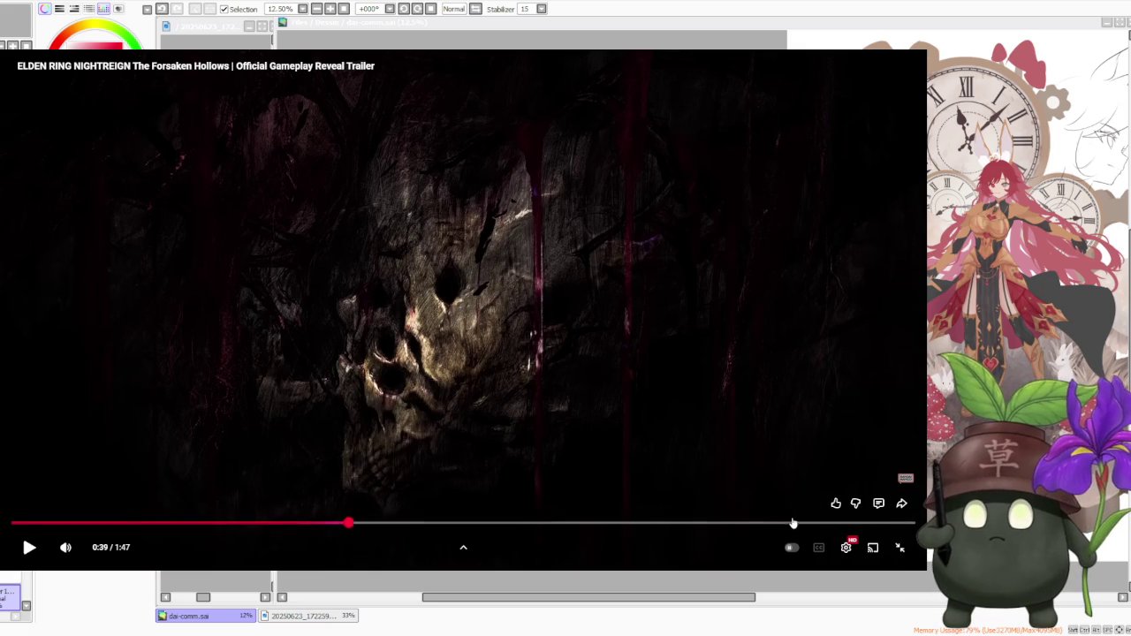
click(866, 523)
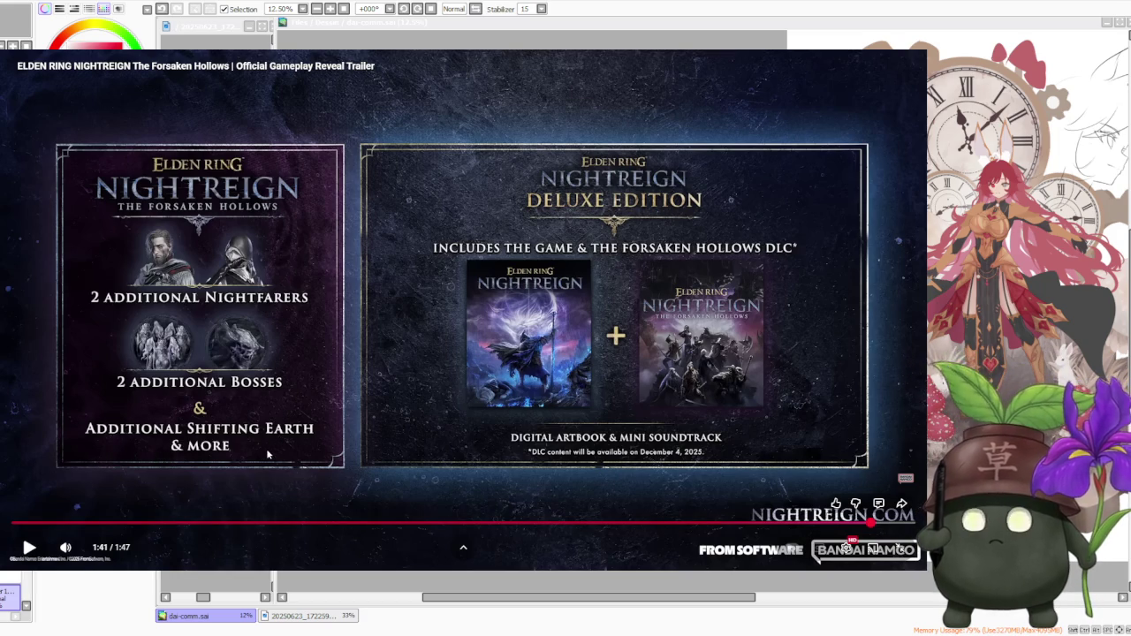
click(419, 407)
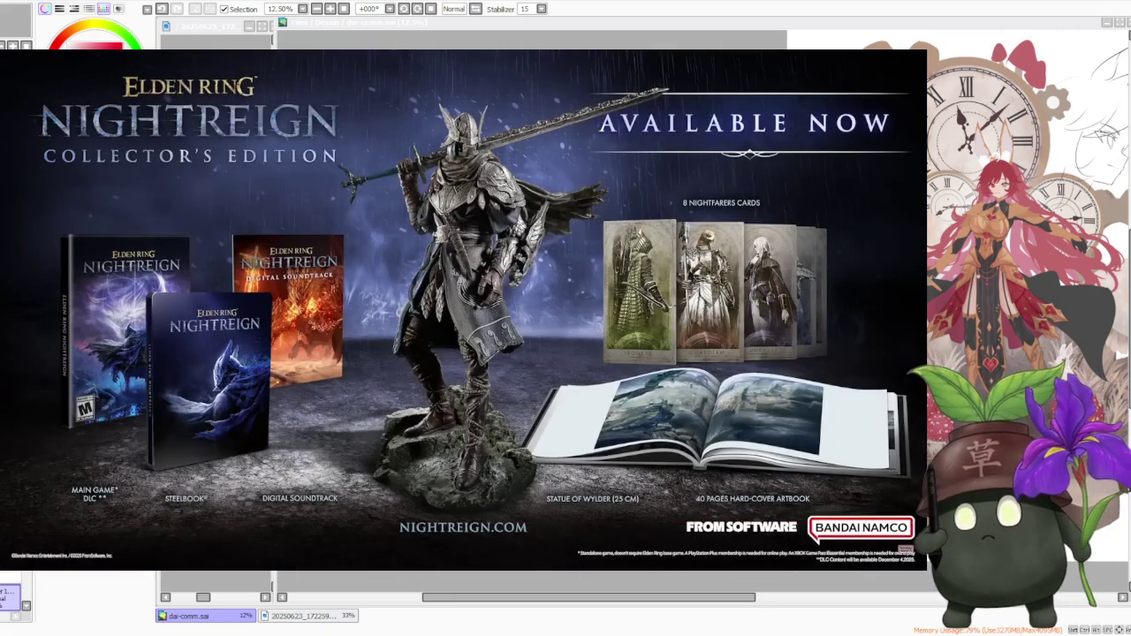
click(419, 407)
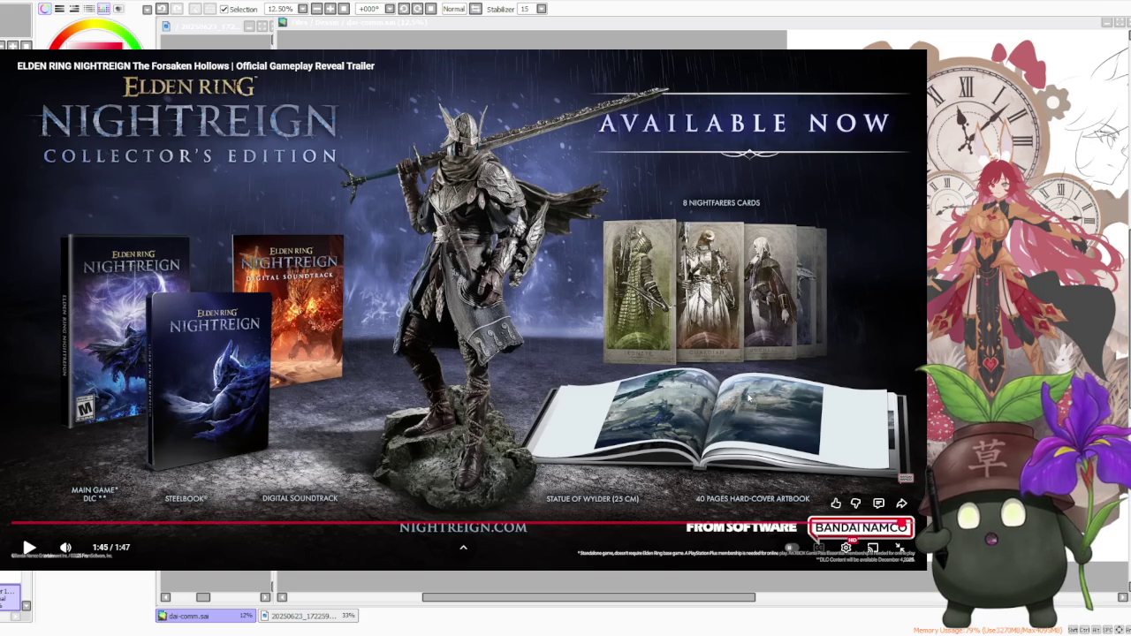
click(749, 399)
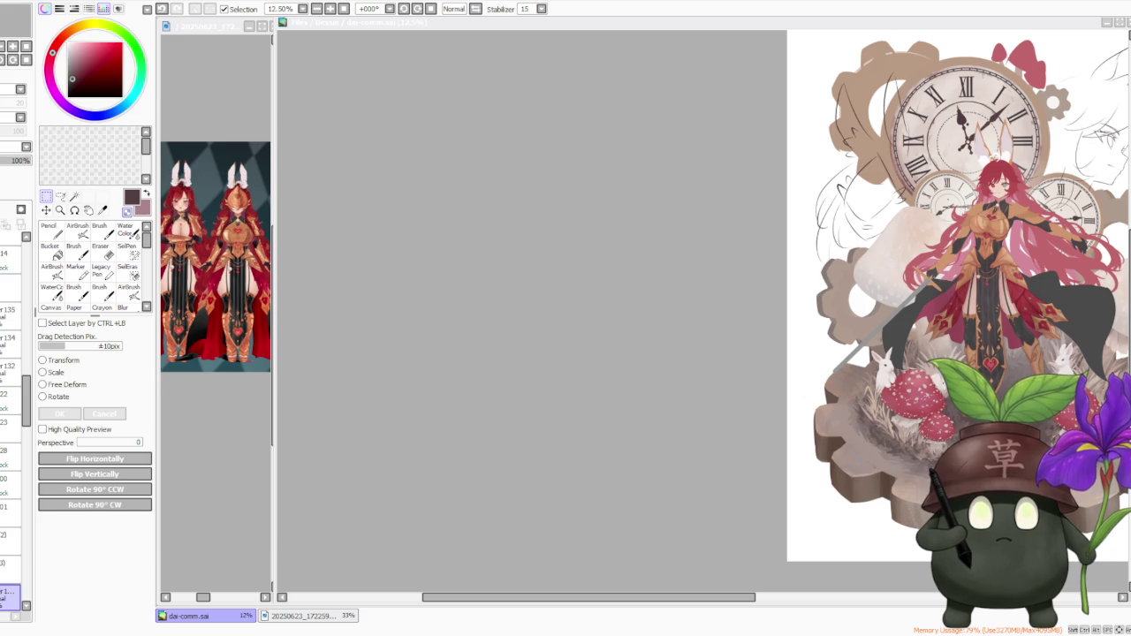
- Switch to the browser and start 'Going Camping at the End of the World' playing full screen
key(alt+Tab)
key(space)
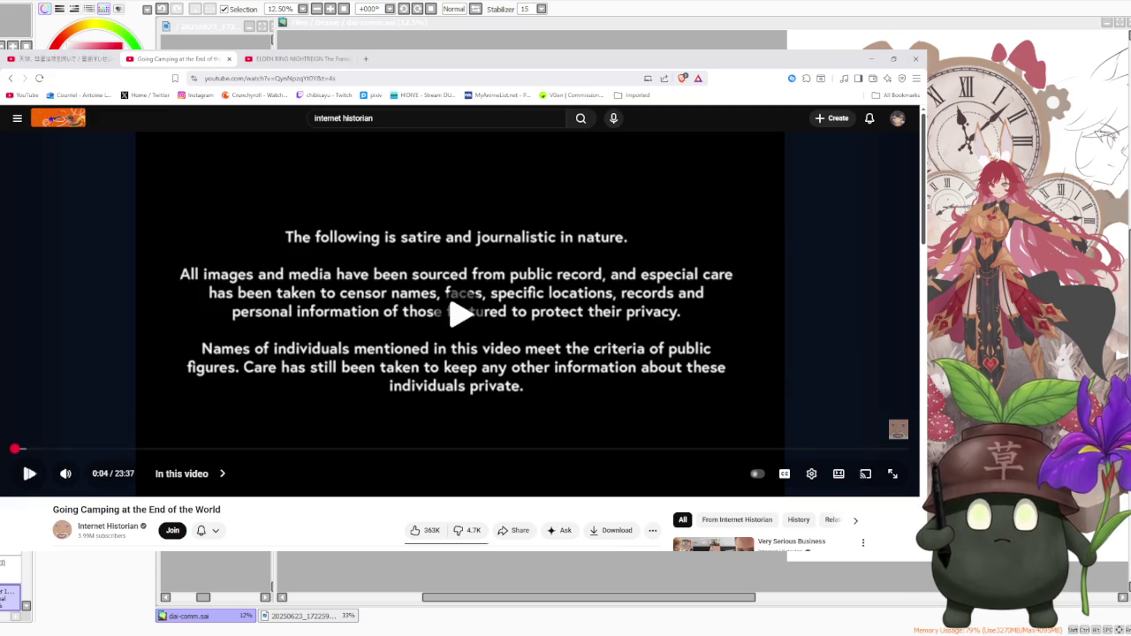
click(897, 481)
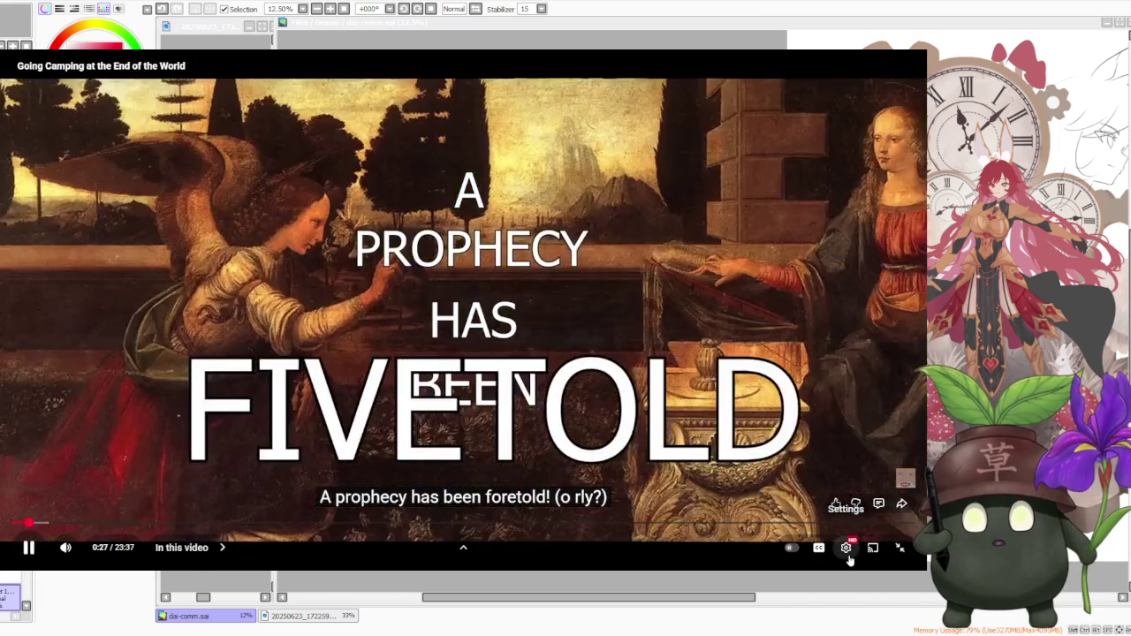
click(846, 548)
click(846, 548)
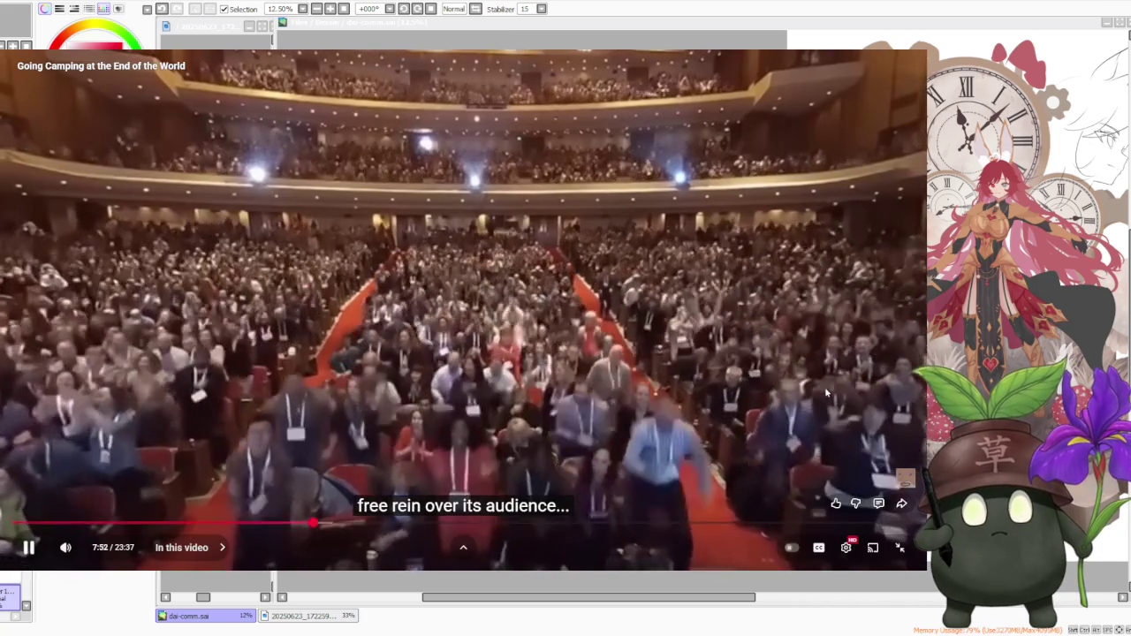
click(879, 397)
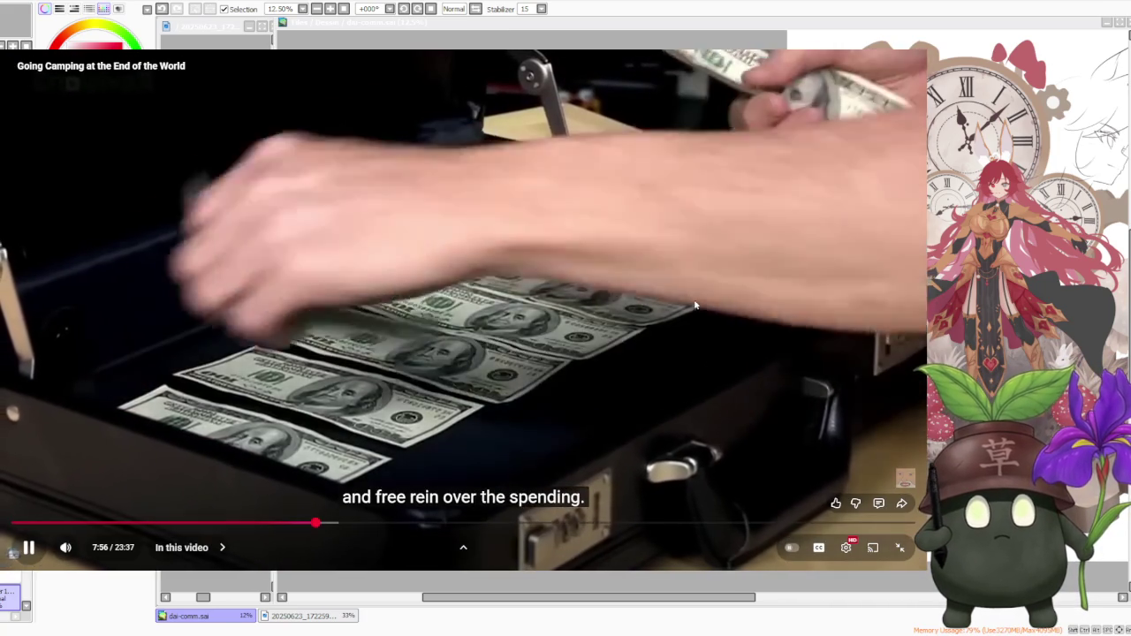
- Pause the documentary and zoom the SAI canvas in and out to frame the illustration
click(695, 306)
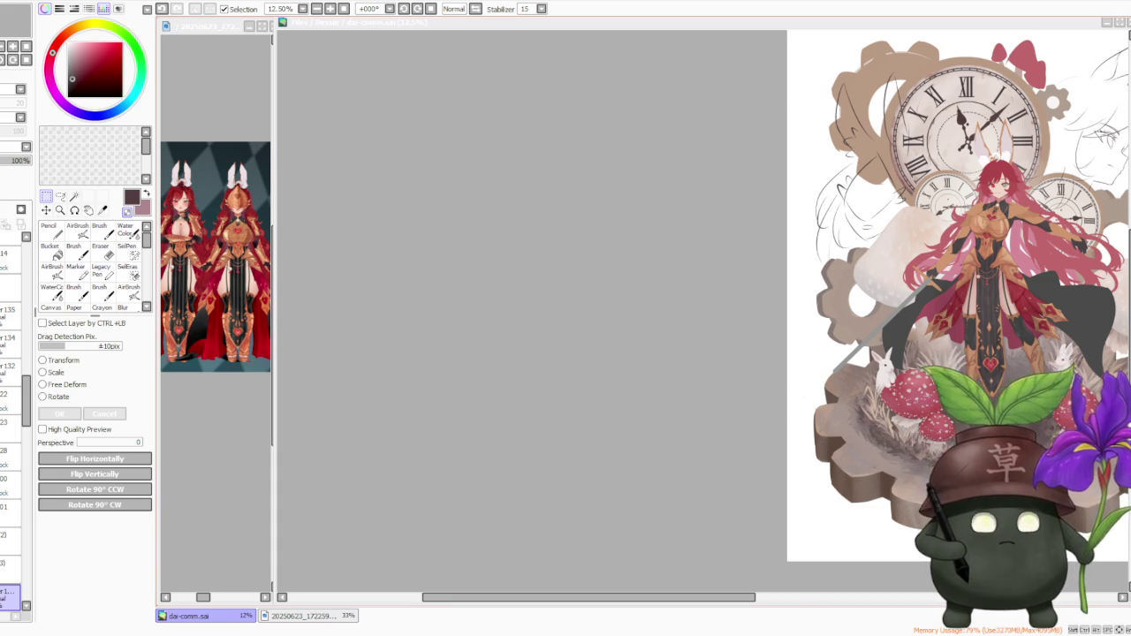
scroll(818, 463, down, 1)
scroll(919, 492, up, 1)
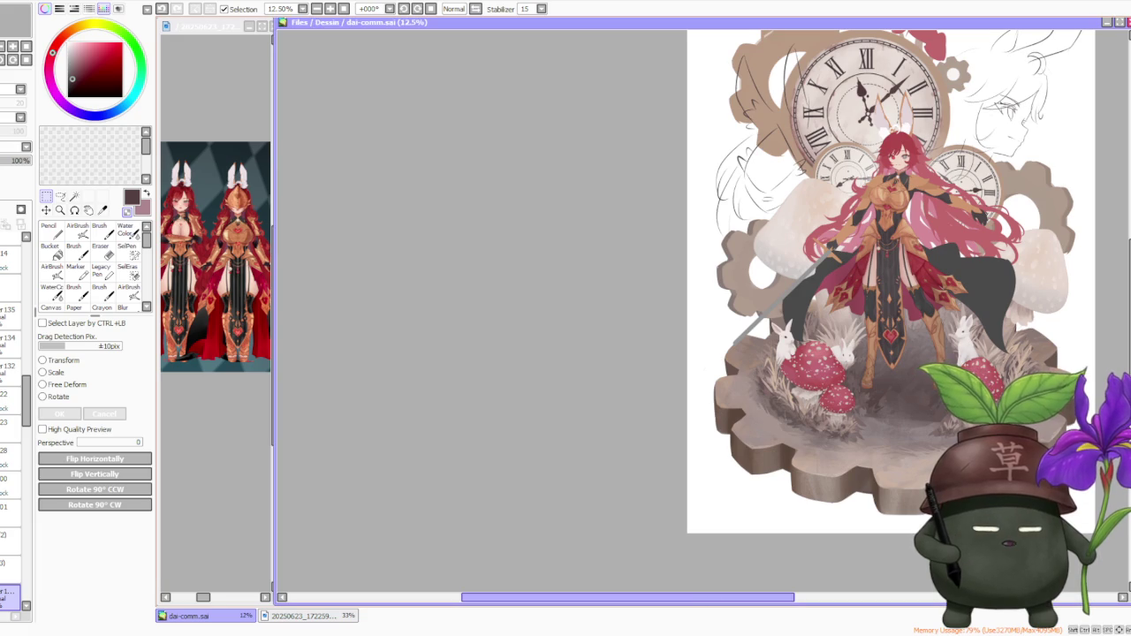
drag(742, 597, 827, 598)
scroll(782, 488, down, 1)
scroll(707, 455, up, 2)
scroll(663, 438, down, 1)
scroll(627, 422, up, 1)
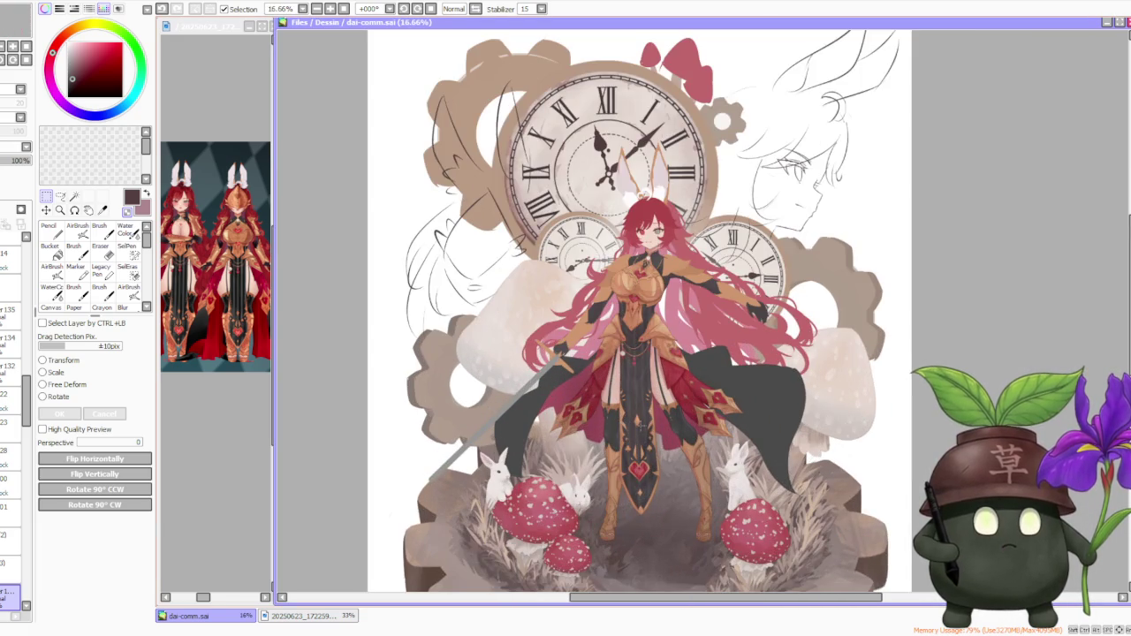
scroll(795, 438, down, 1)
scroll(837, 454, up, 1)
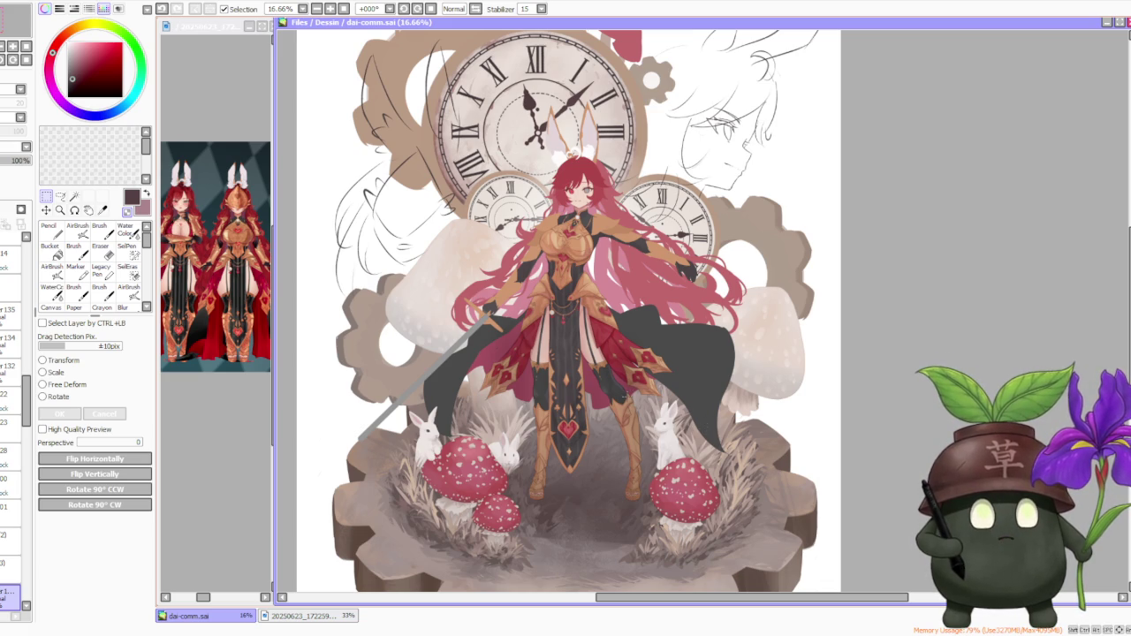
scroll(626, 471, down, 1)
scroll(627, 471, down, 2)
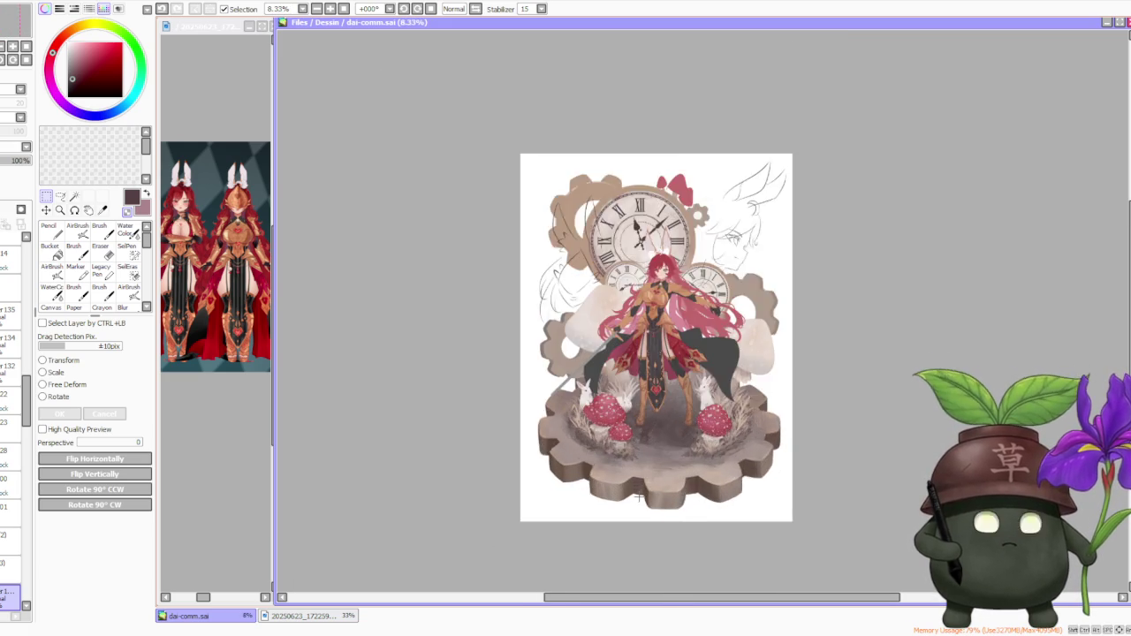
scroll(627, 471, up, 2)
- Select the gear diorama, upper-right rough sketch and character's upper body, settling at 12.5% zoom
drag(468, 292, 873, 541)
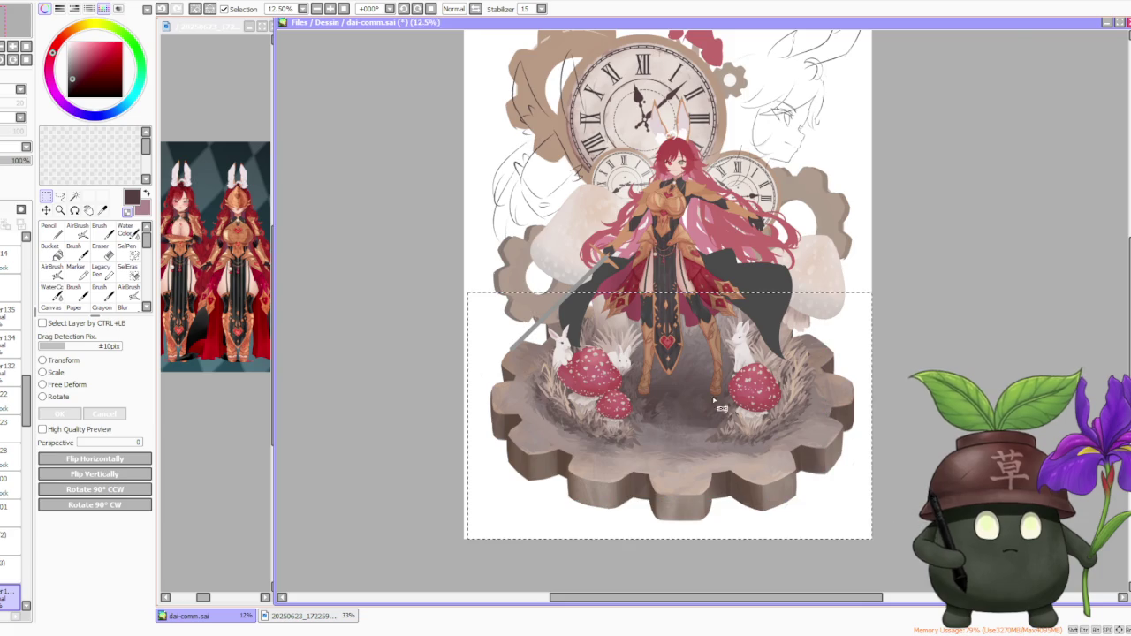
scroll(669, 433, up, 3)
scroll(672, 434, down, 2)
scroll(675, 434, down, 1)
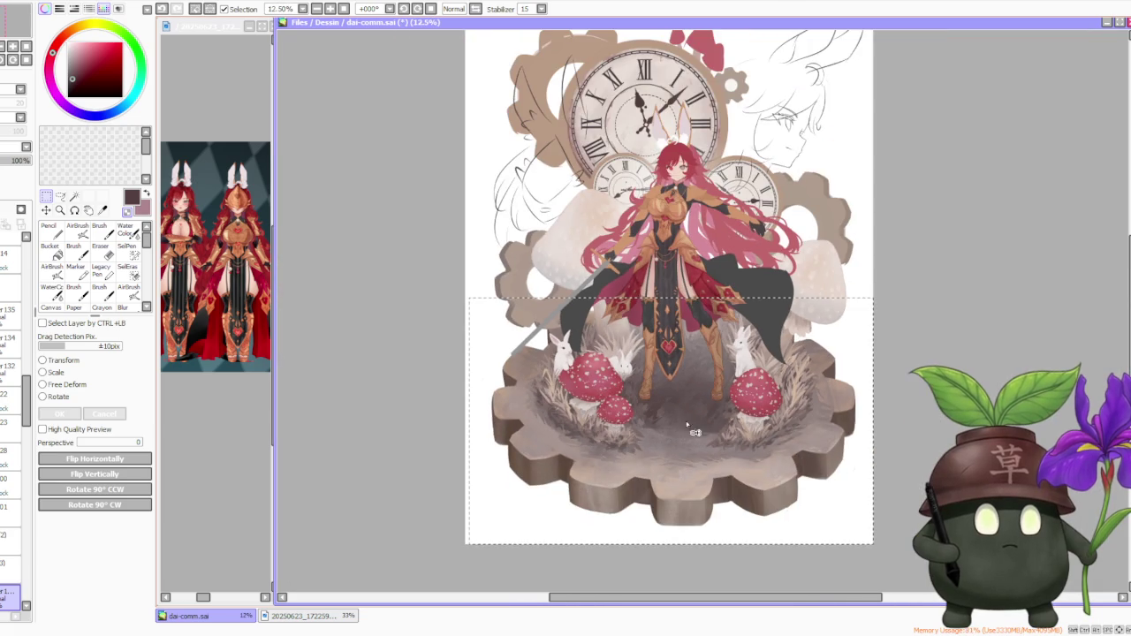
scroll(887, 362, down, 2)
scroll(796, 222, up, 3)
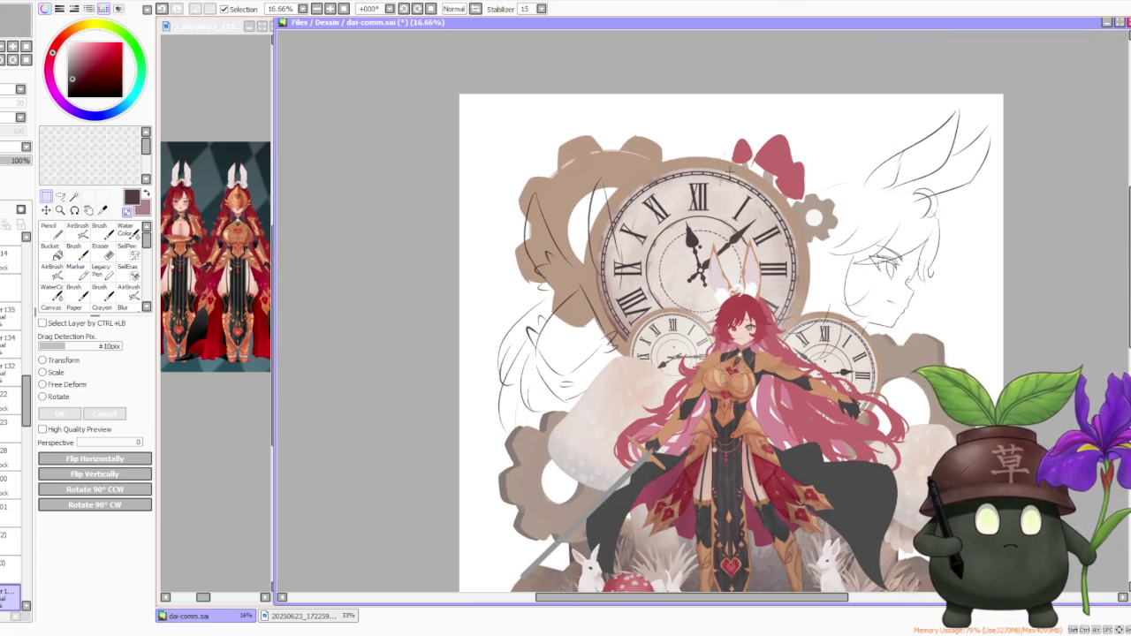
drag(799, 198, 972, 340)
scroll(788, 349, up, 3)
drag(475, 189, 894, 491)
scroll(880, 411, down, 3)
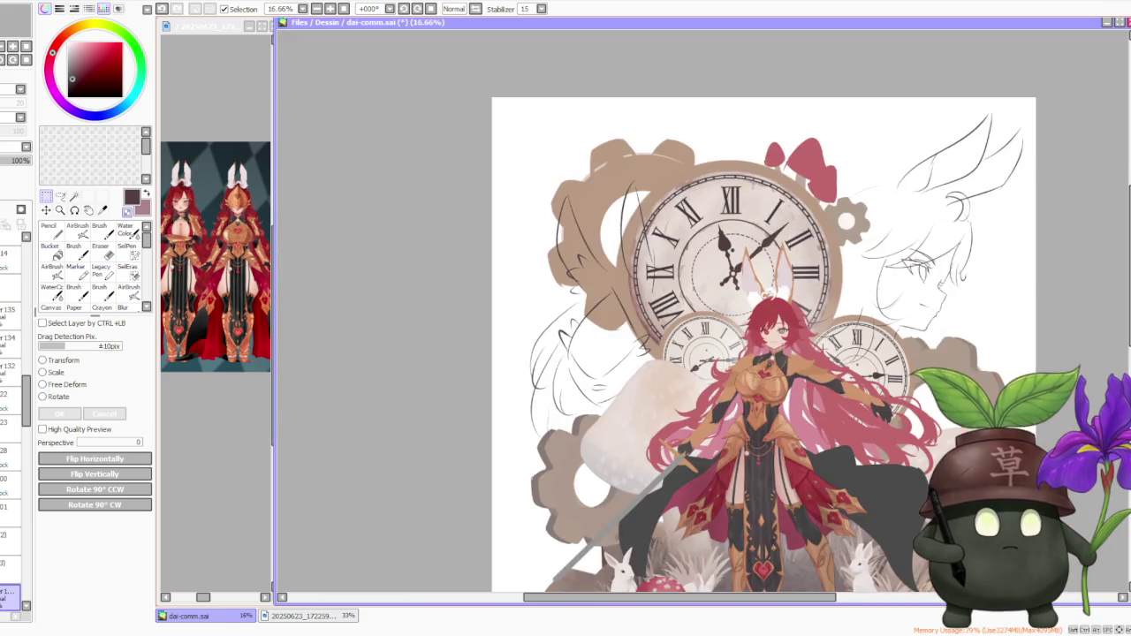
scroll(880, 411, down, 2)
scroll(879, 411, up, 1)
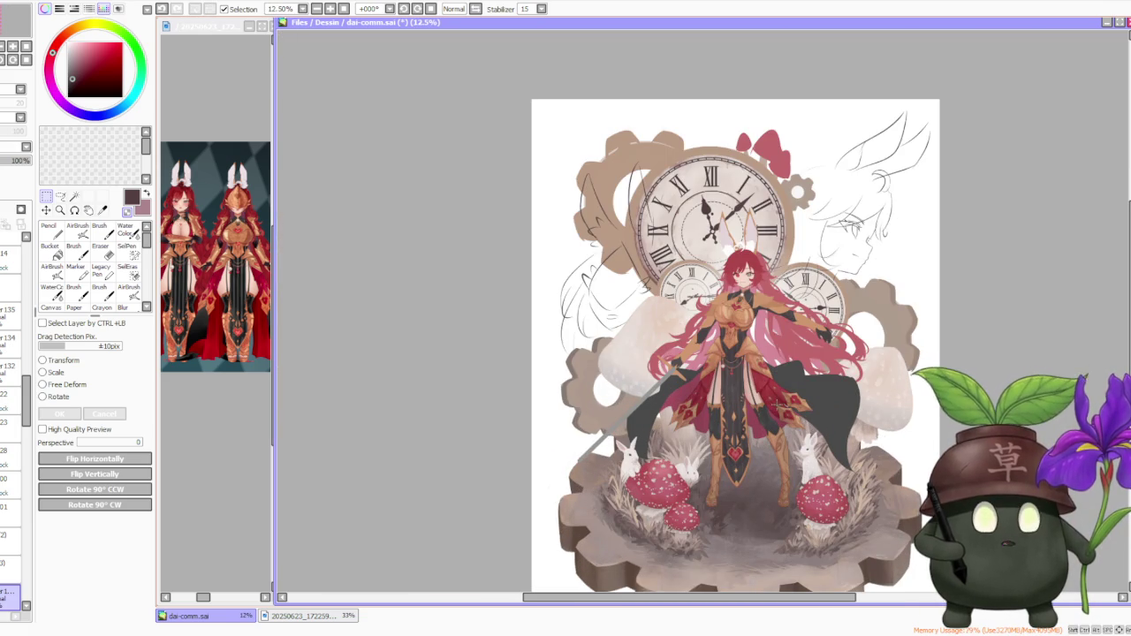
scroll(771, 429, up, 1)
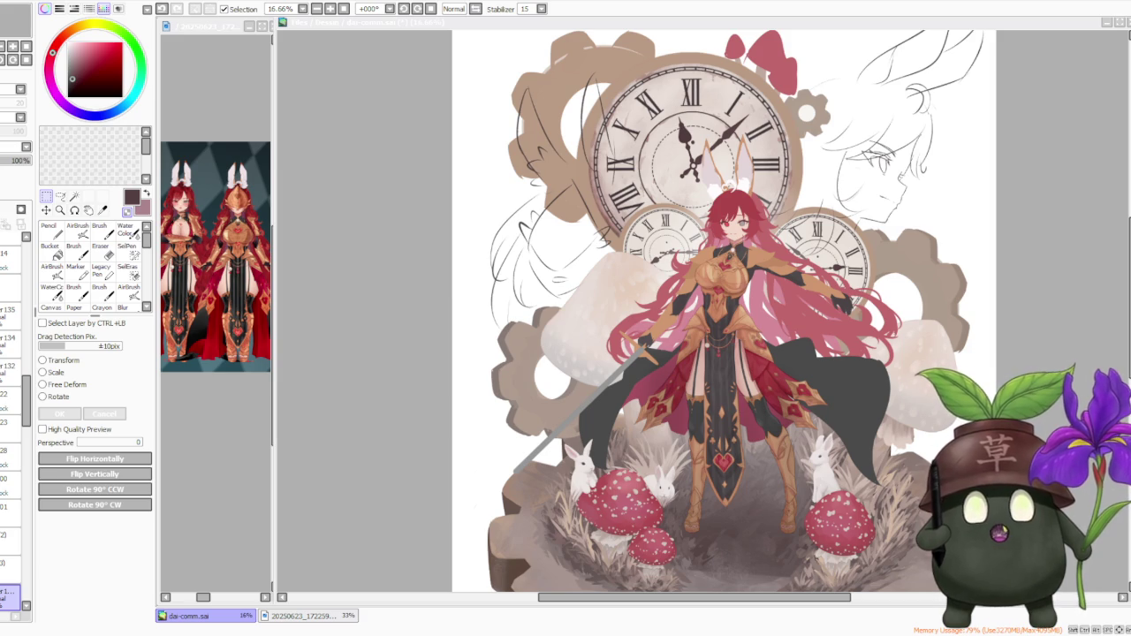
scroll(560, 256, down, 1)
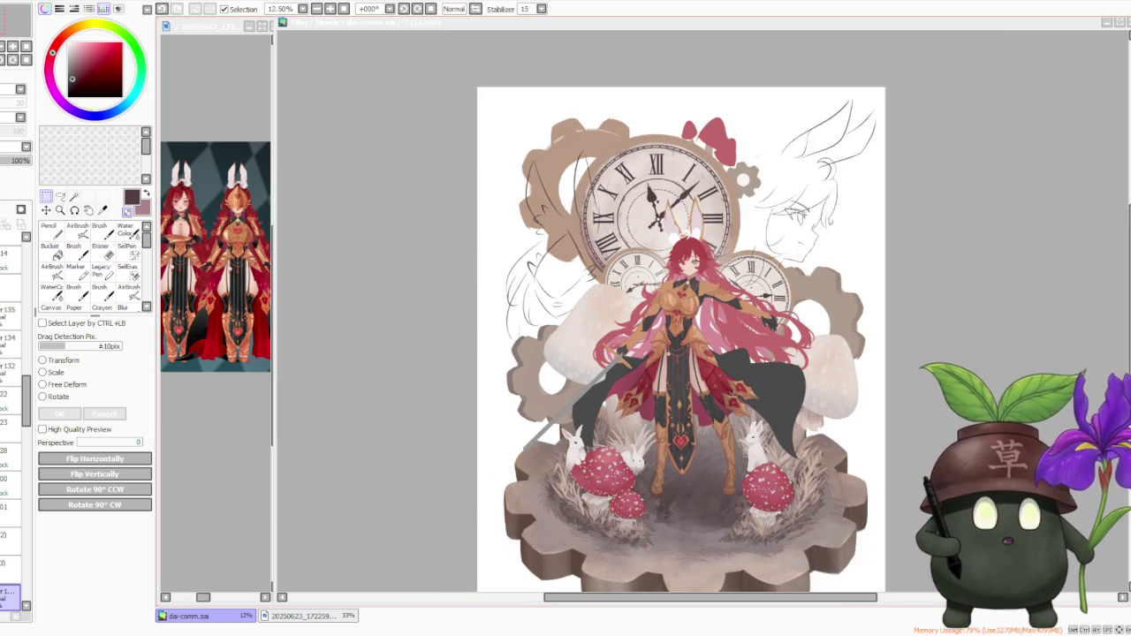
scroll(561, 257, down, 1)
scroll(785, 354, up, 1)
scroll(776, 348, up, 1)
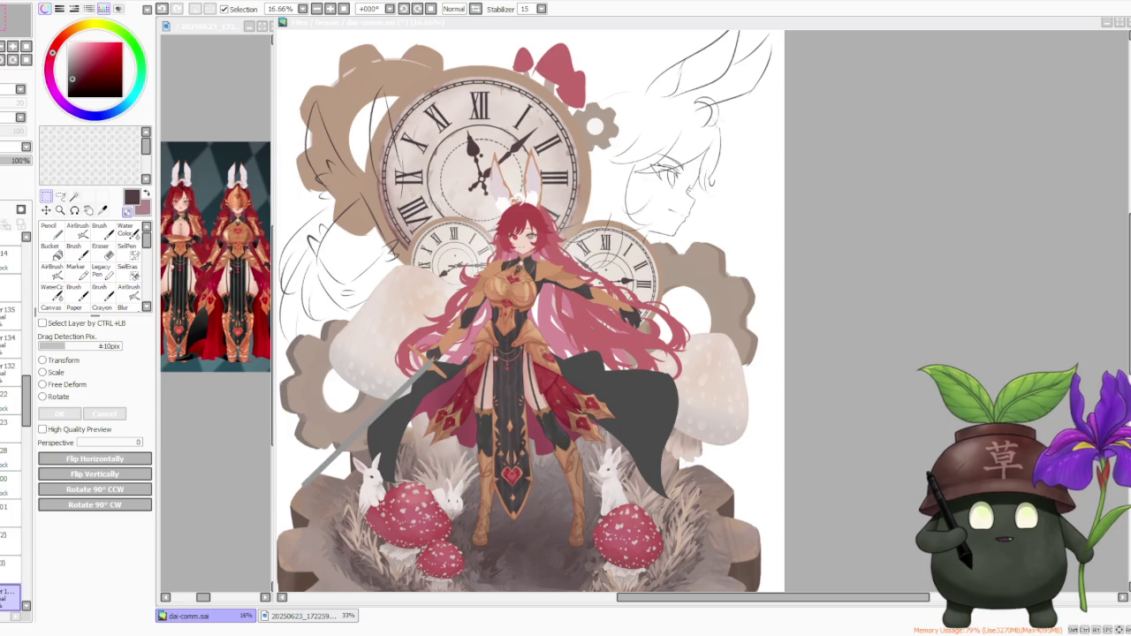
- Shift and zoom out the SAI canvas beside the browser, then enlarge the paused camping video
key(alt+Tab)
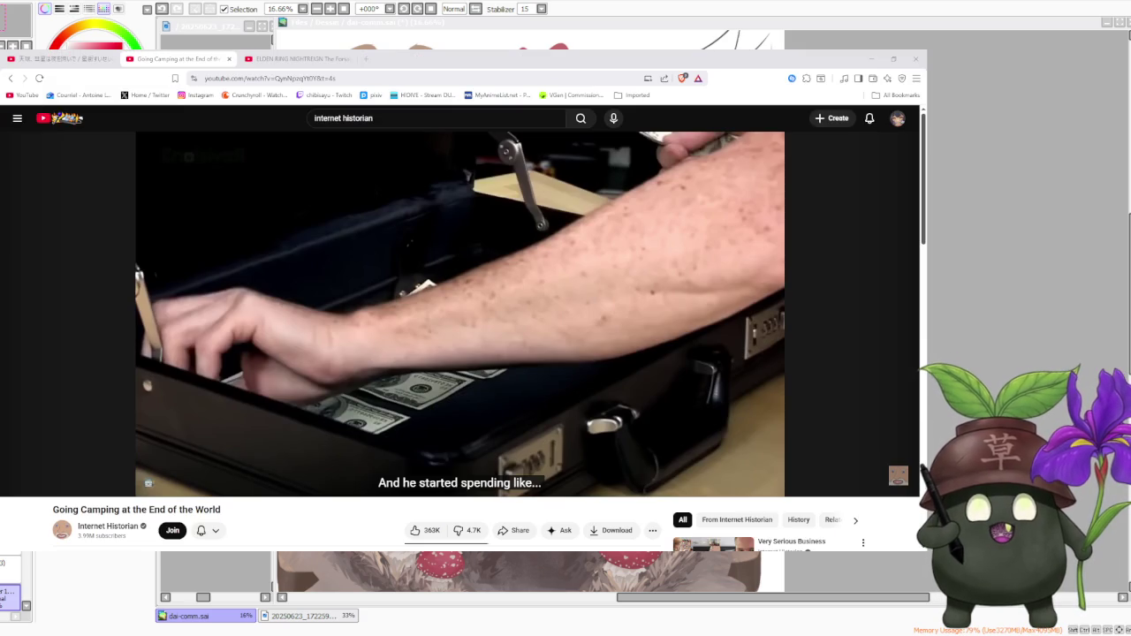
click(891, 605)
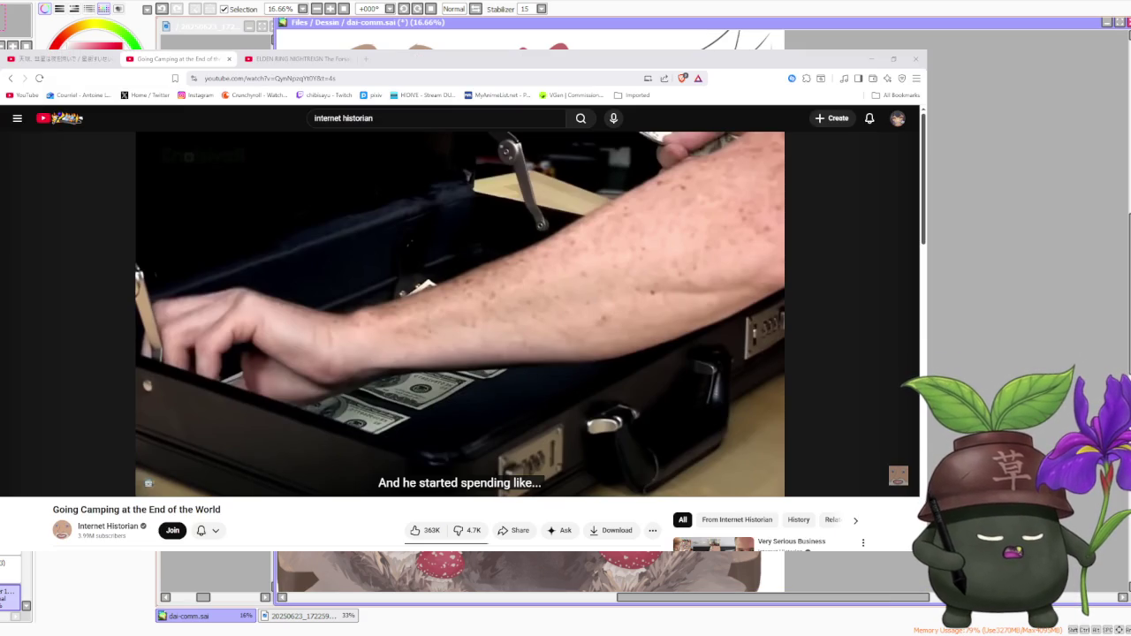
drag(891, 605, 707, 602)
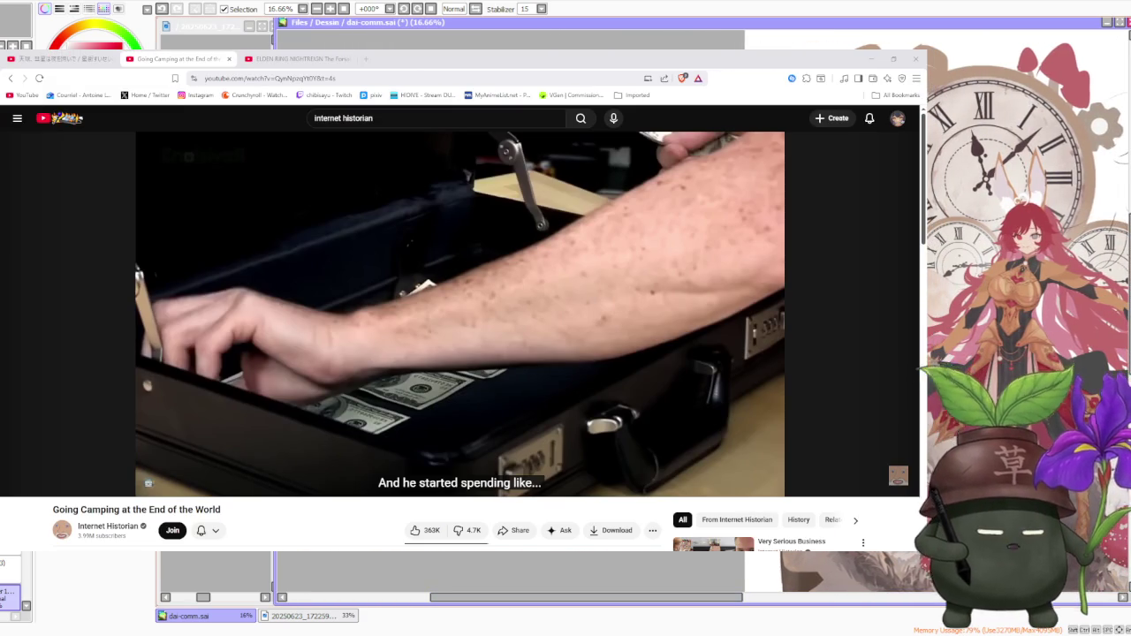
scroll(1025, 221, down, 1)
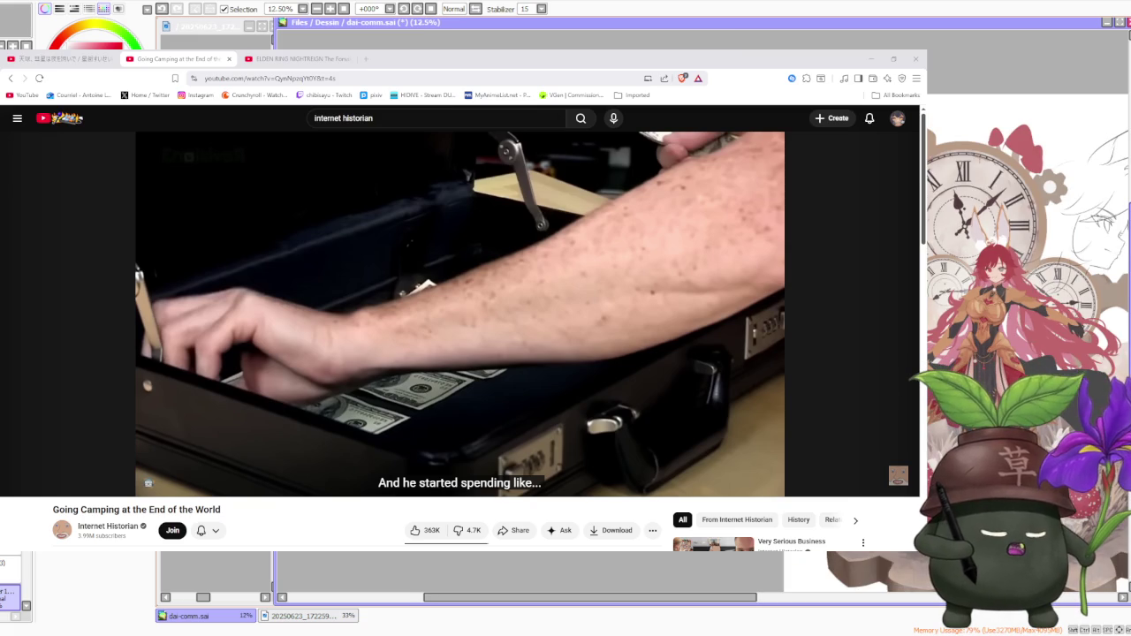
scroll(1026, 248, down, 2)
scroll(1025, 248, down, 2)
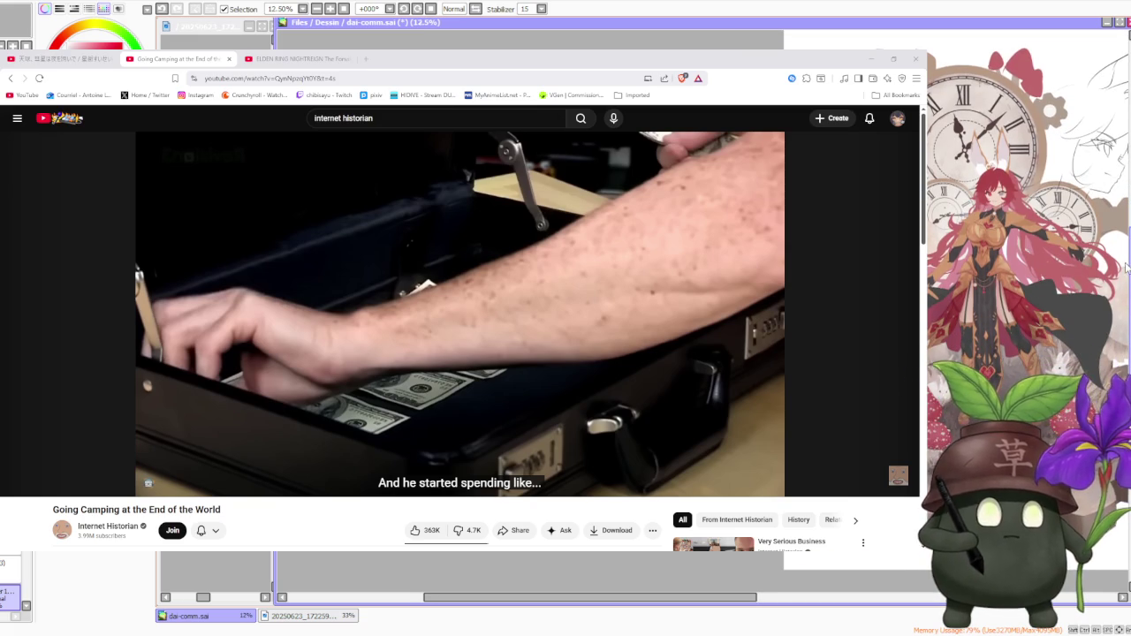
scroll(1125, 266, down, 2)
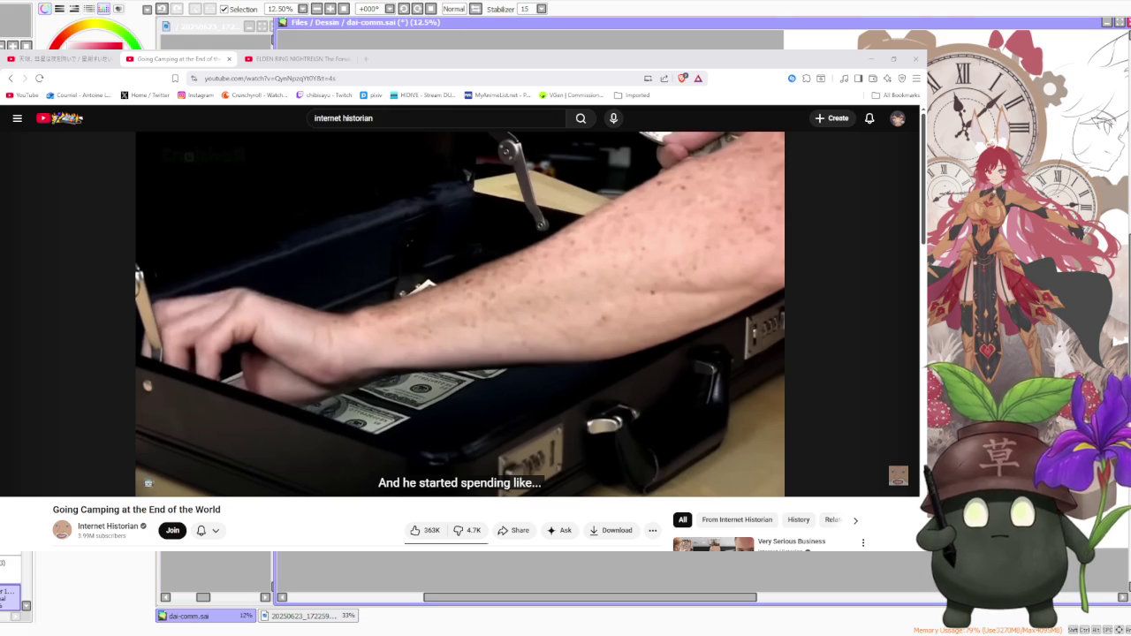
click(390, 517)
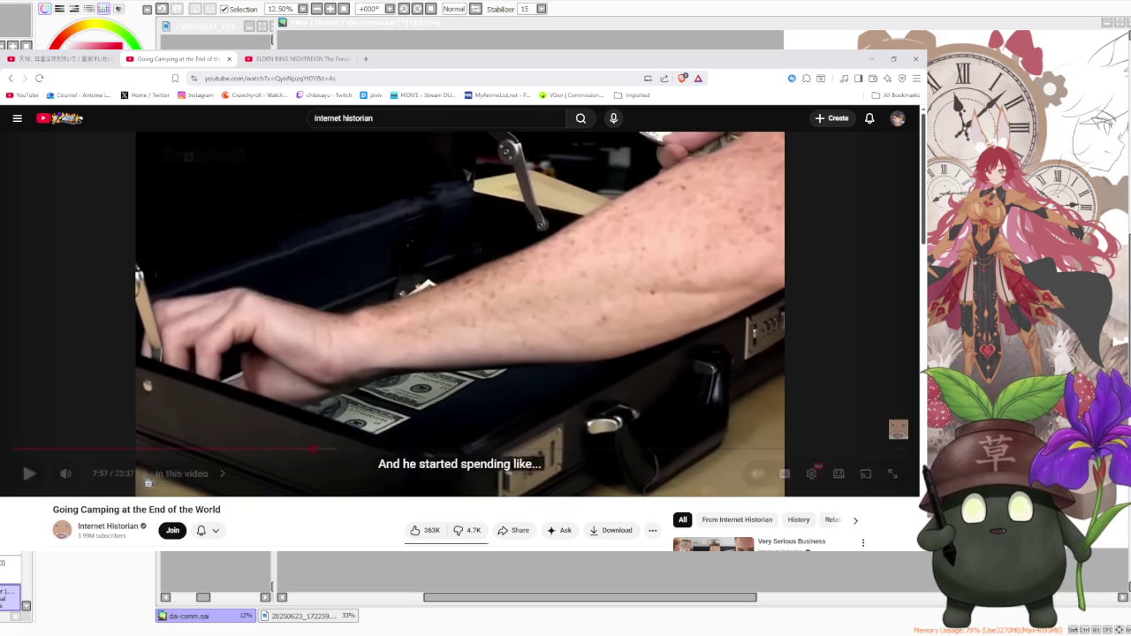
click(895, 474)
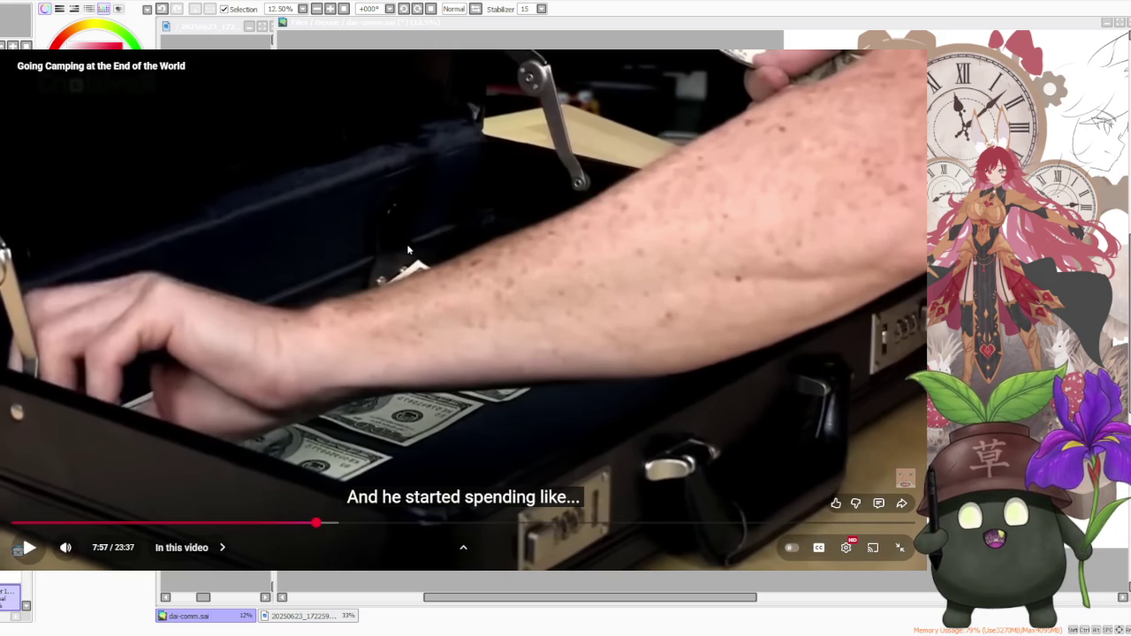
- Play the camping documentary, pause on the Operation: Rapture tweet near 9:19, then resume
click(691, 397)
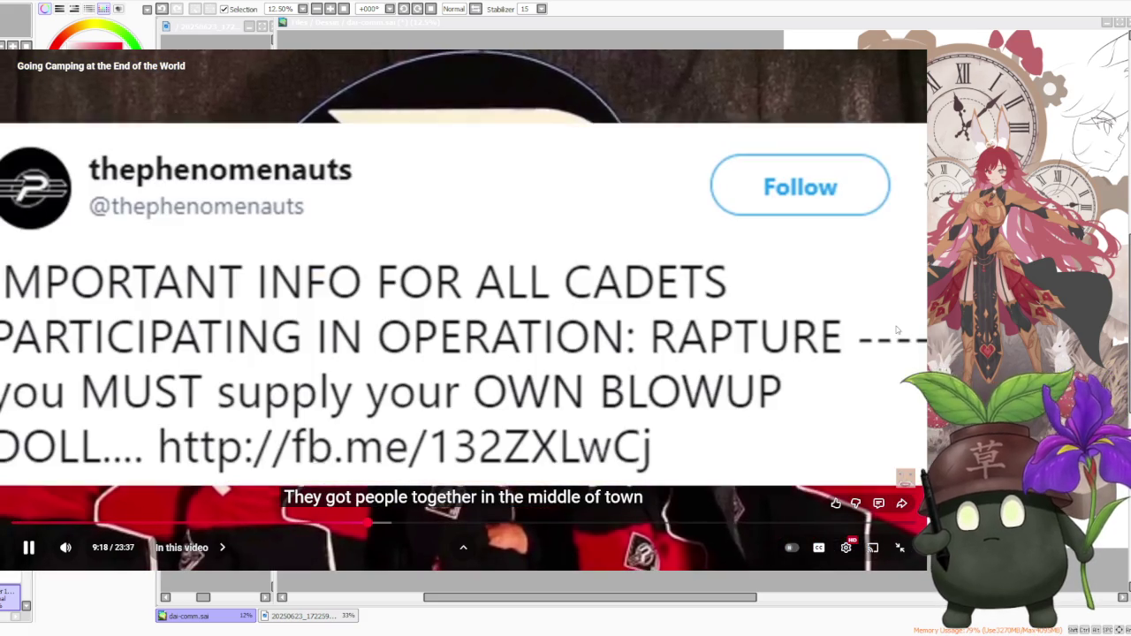
click(896, 329)
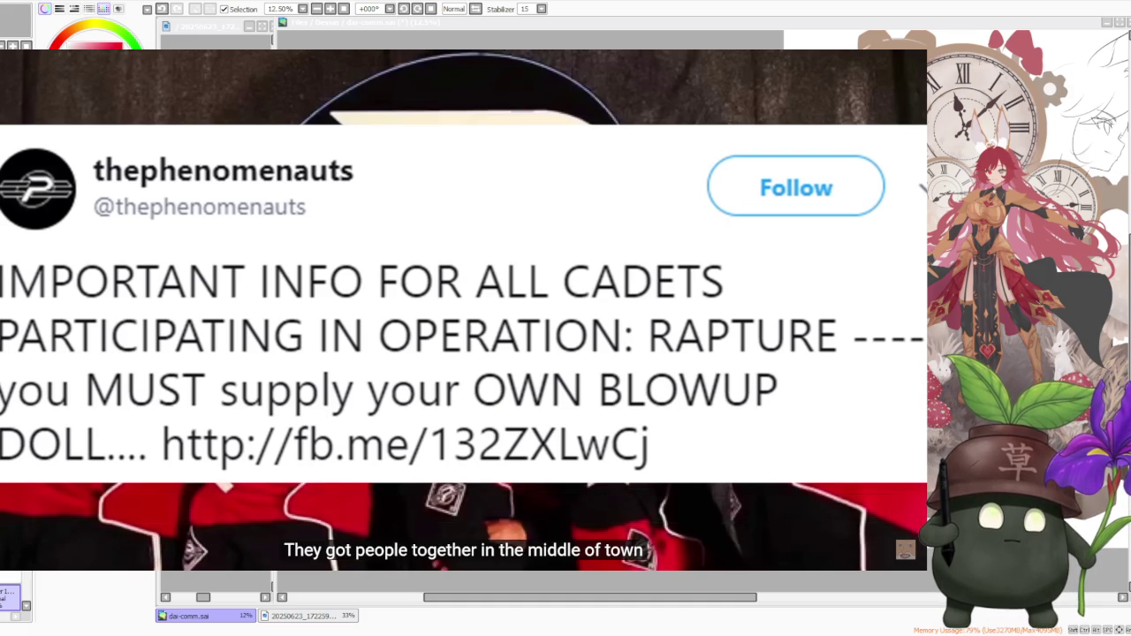
click(820, 333)
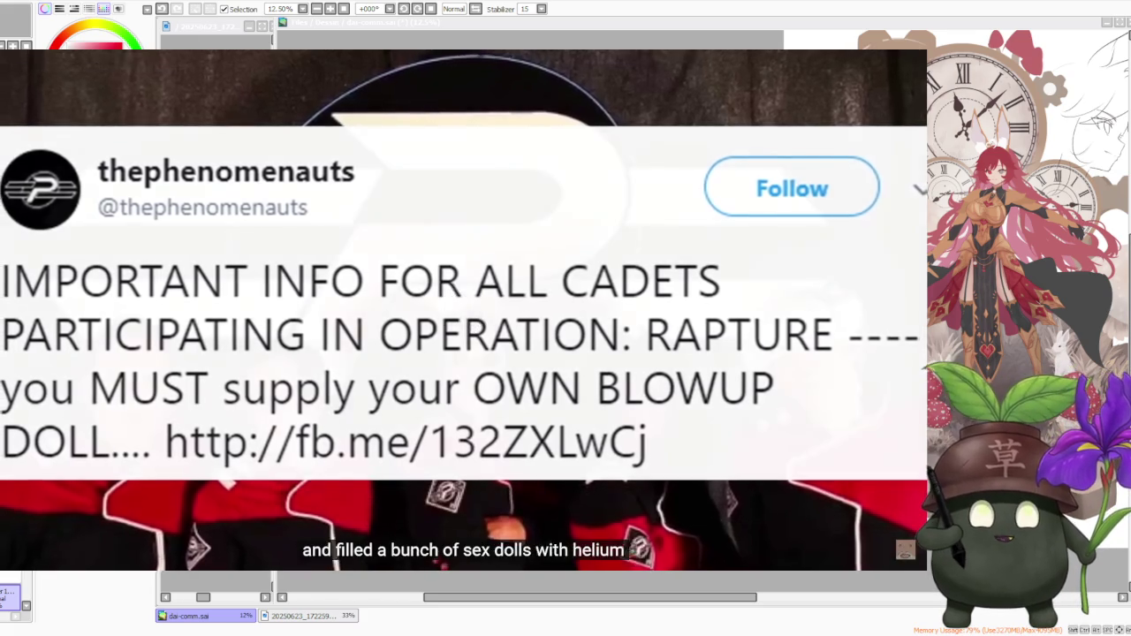
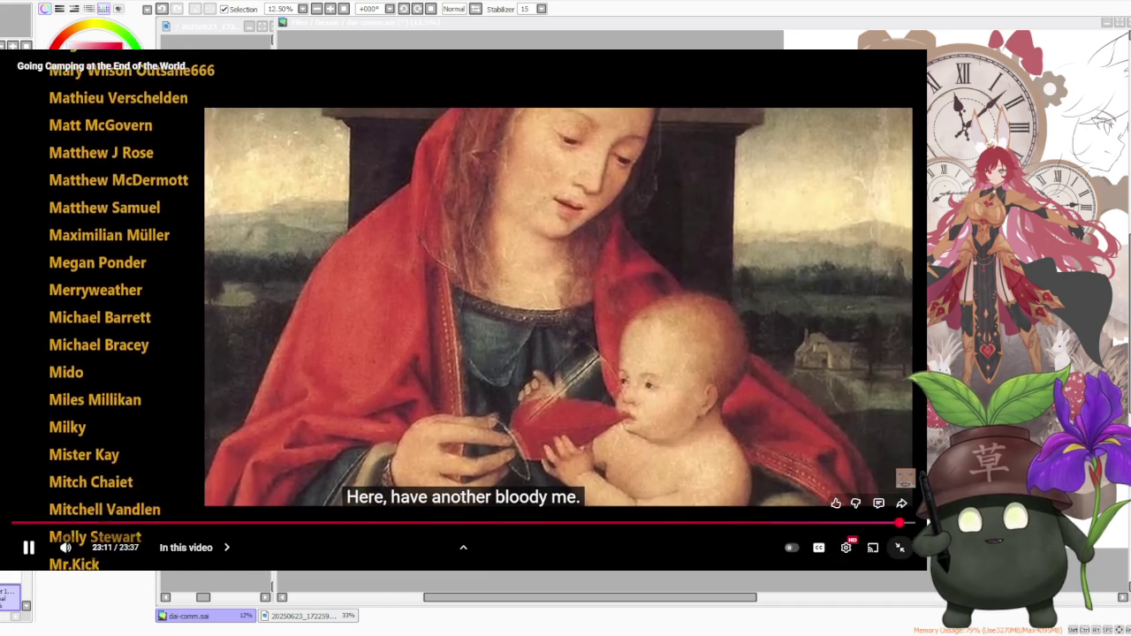
- Exit the fullscreen 'Going Camping at the End of the World' video and return to PaintTool SAI
click(900, 547)
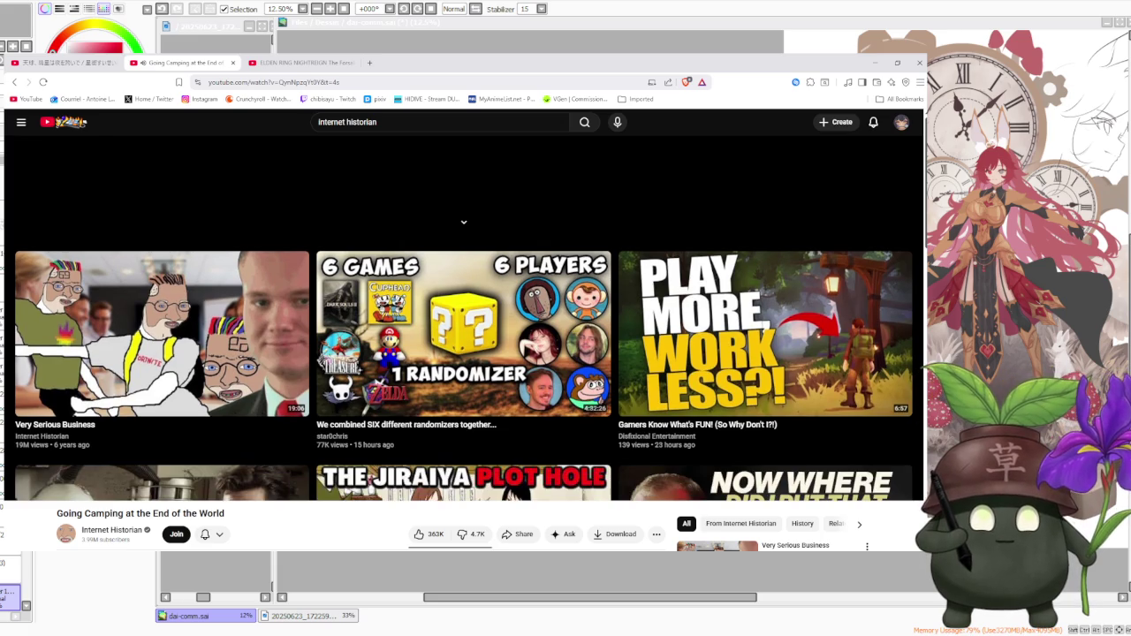
key(alt+Tab)
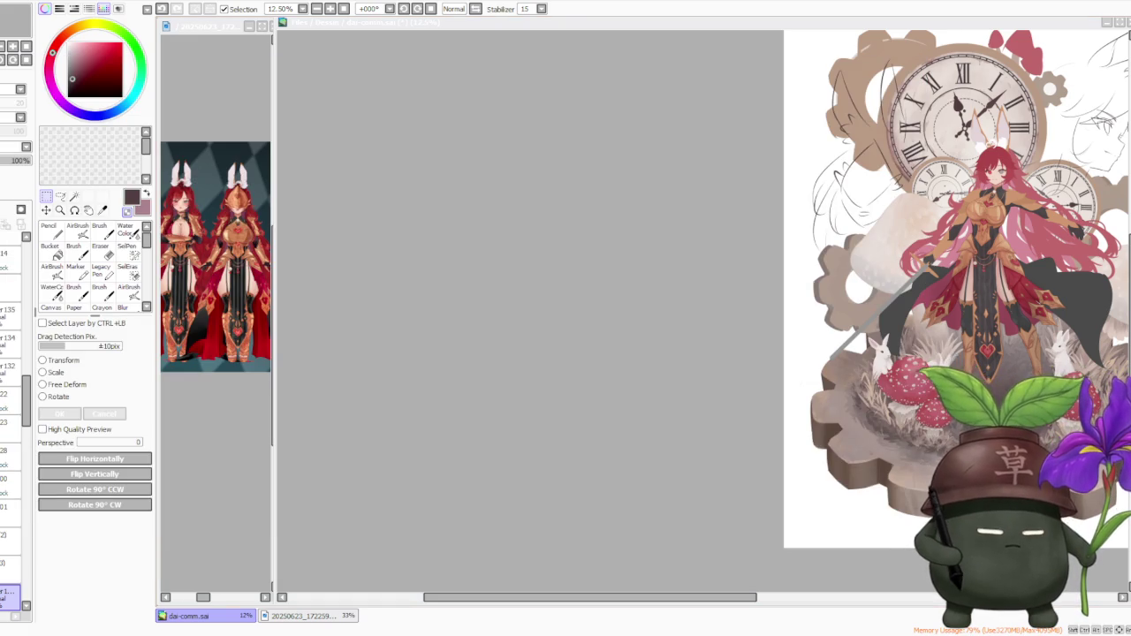
key(minus)
key(plus)
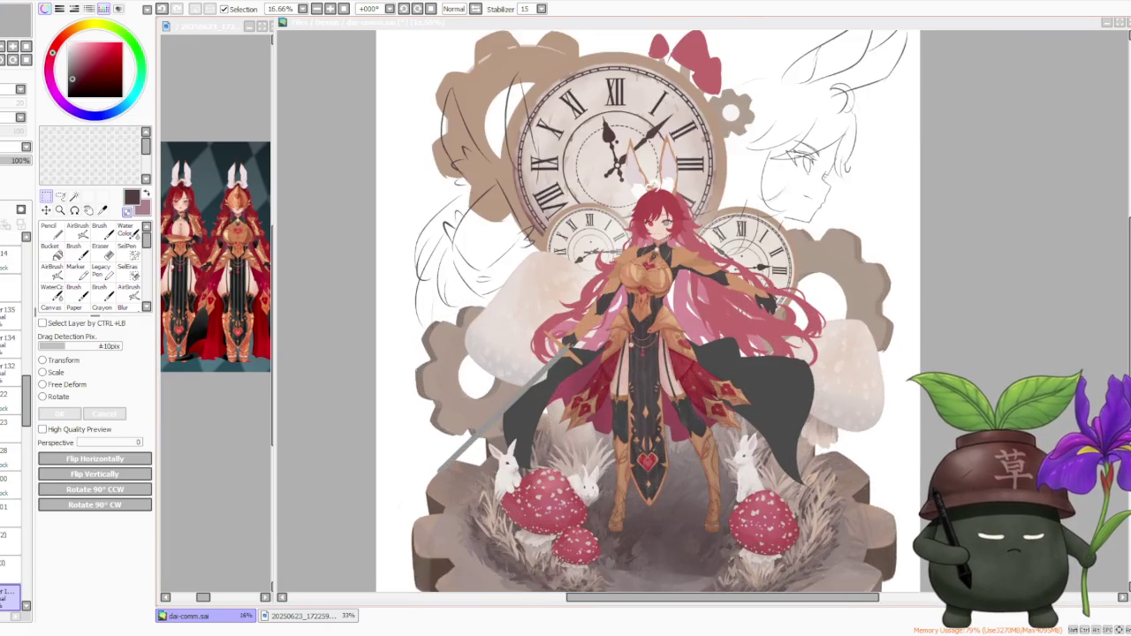
key(plus)
key(plus)
key(minus)
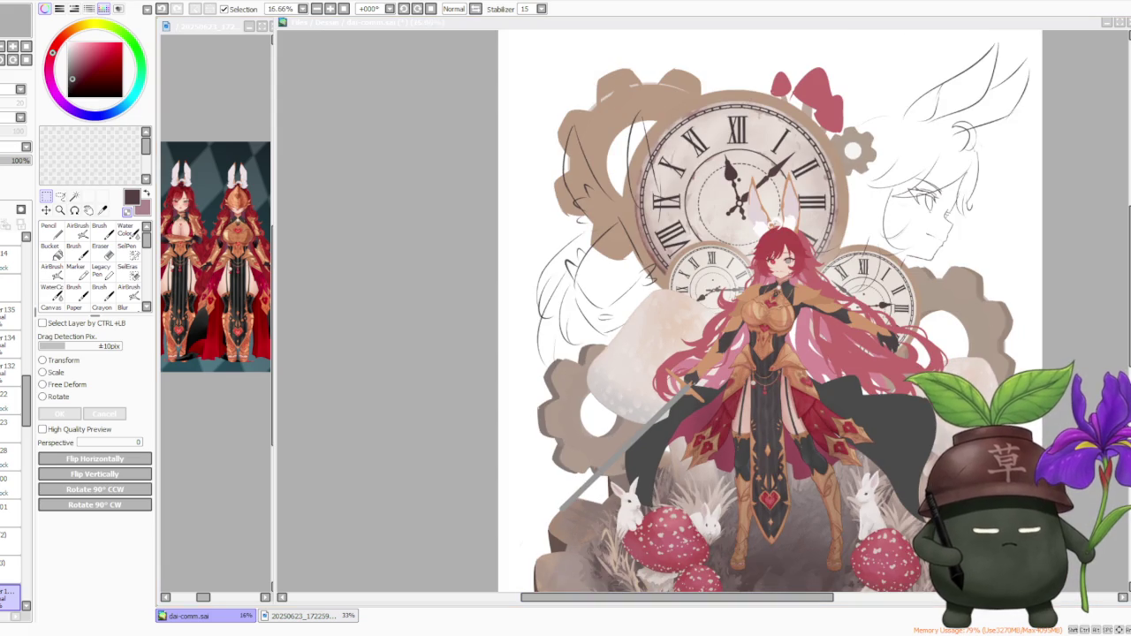
click(758, 602)
drag(779, 599, 843, 599)
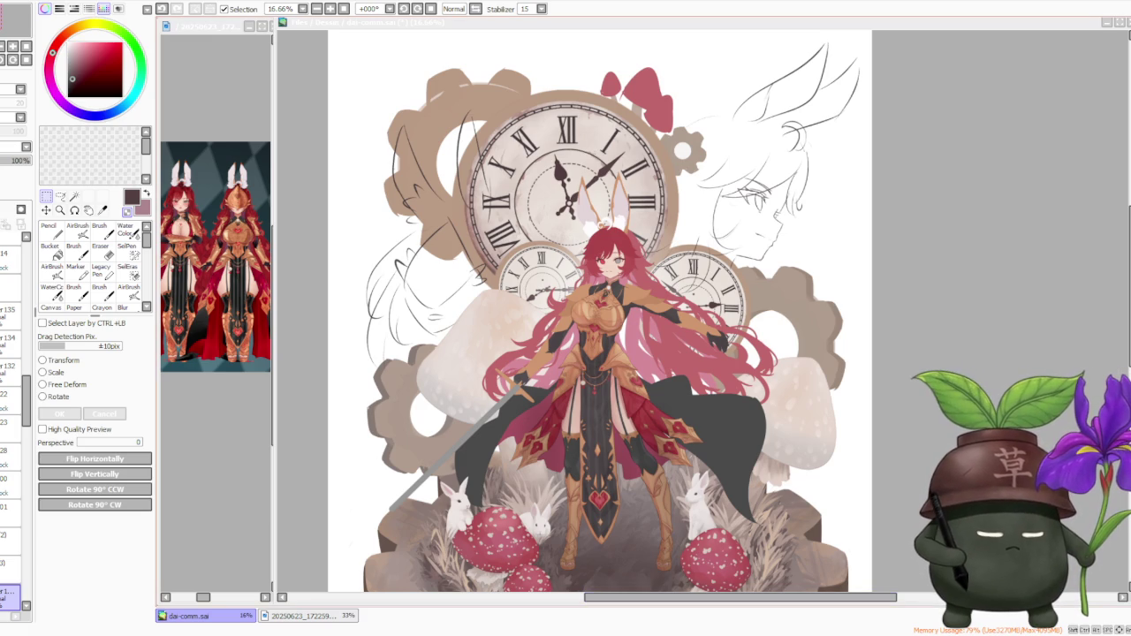
scroll(950, 365, down, 2)
scroll(950, 365, down, 1)
scroll(950, 366, up, 2)
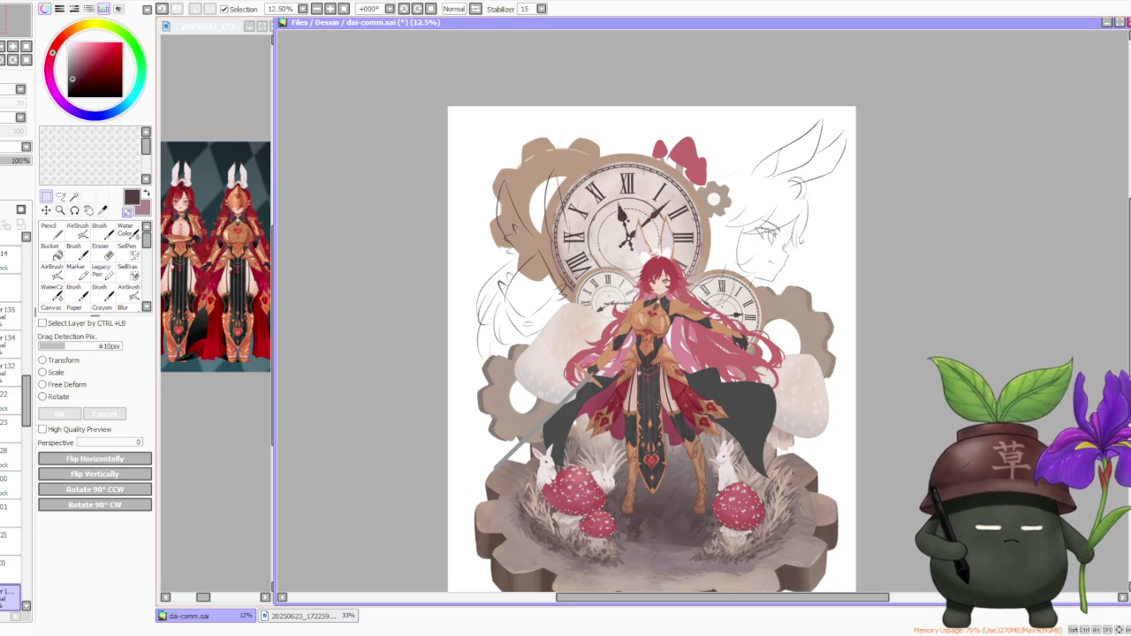
key(ctrl+plus)
key(ctrl+plus)
key(ctrl+plus)
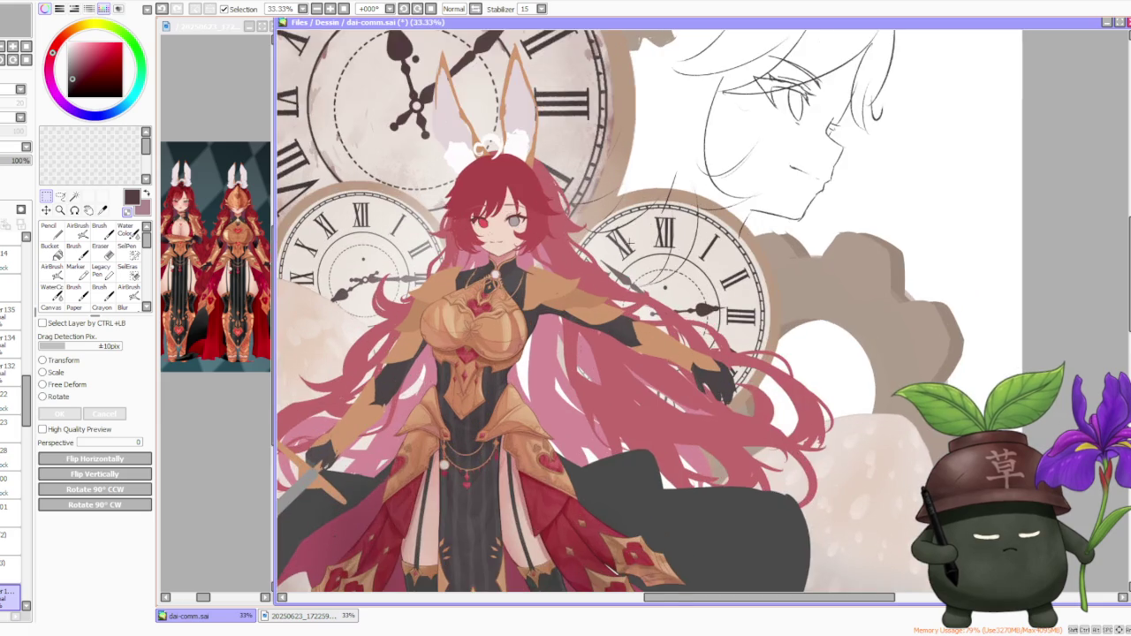
key(ctrl+minus)
key(ctrl+minus)
key(ctrl+minus)
key(ctrl+plus)
key(ctrl+plus)
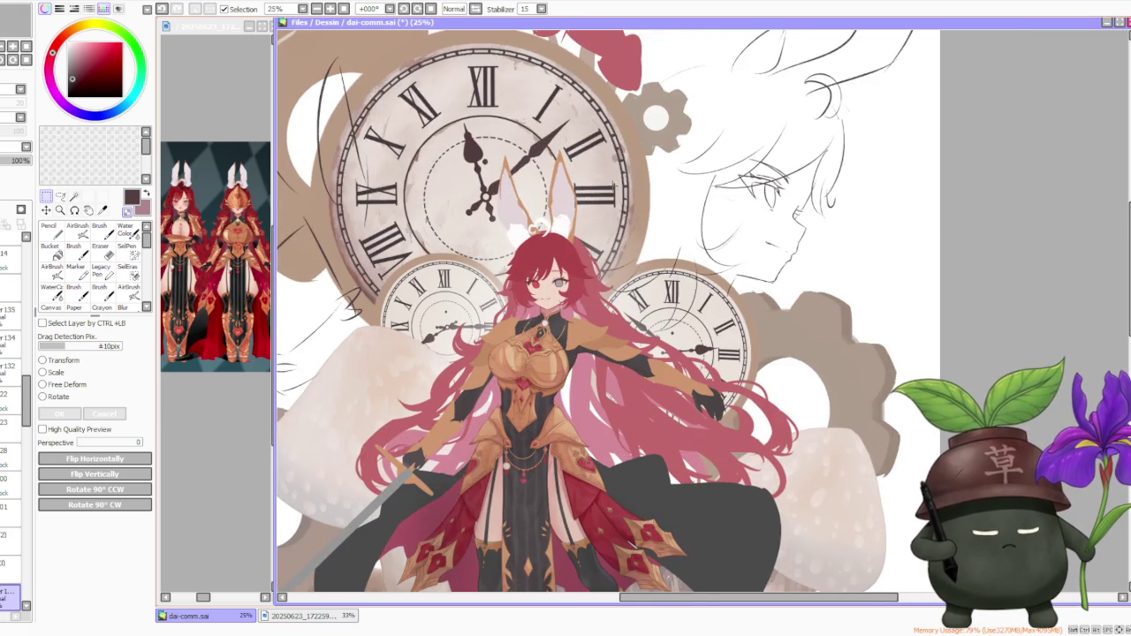
key(ctrl+minus)
key(ctrl+minus)
key(ctrl+plus)
key(ctrl+plus)
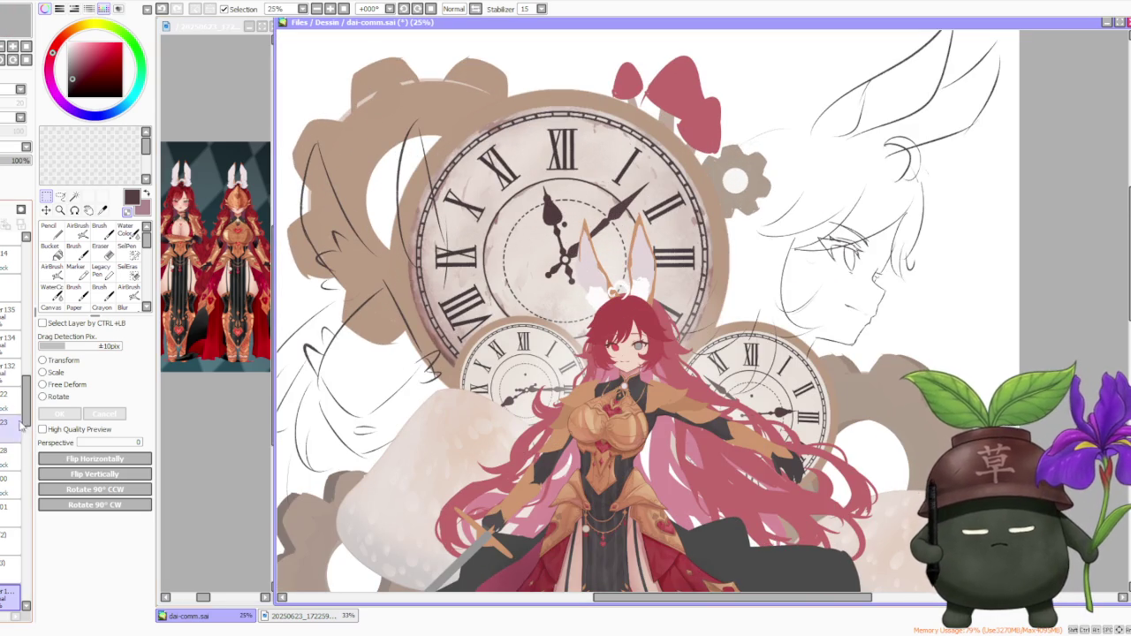
key(ctrl+minus)
key(ctrl+plus)
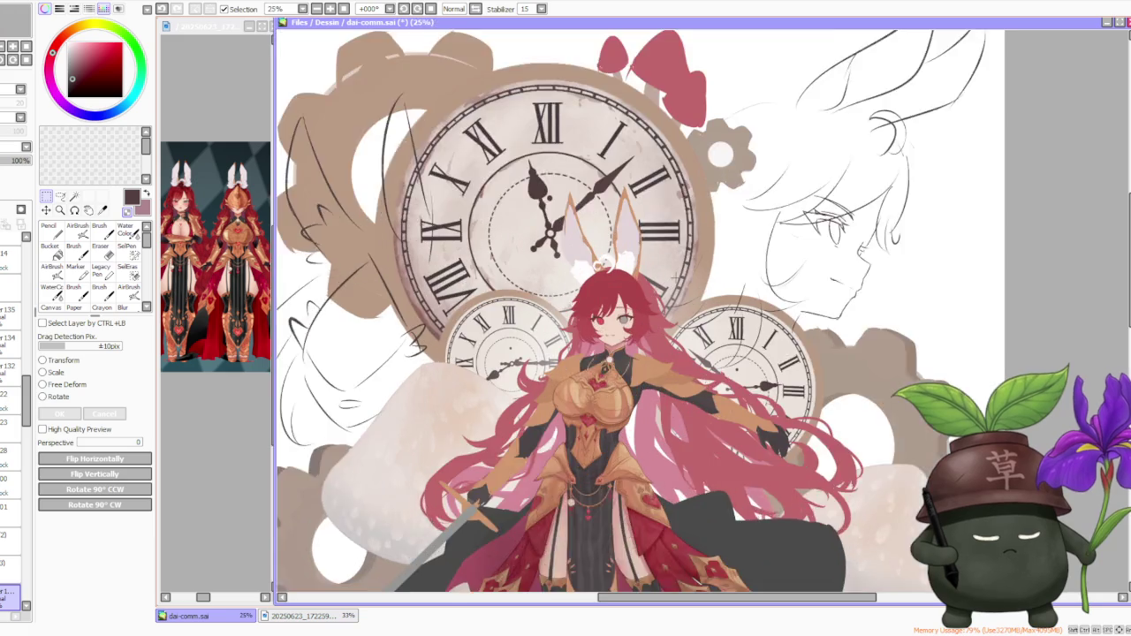
key(ctrl+plus)
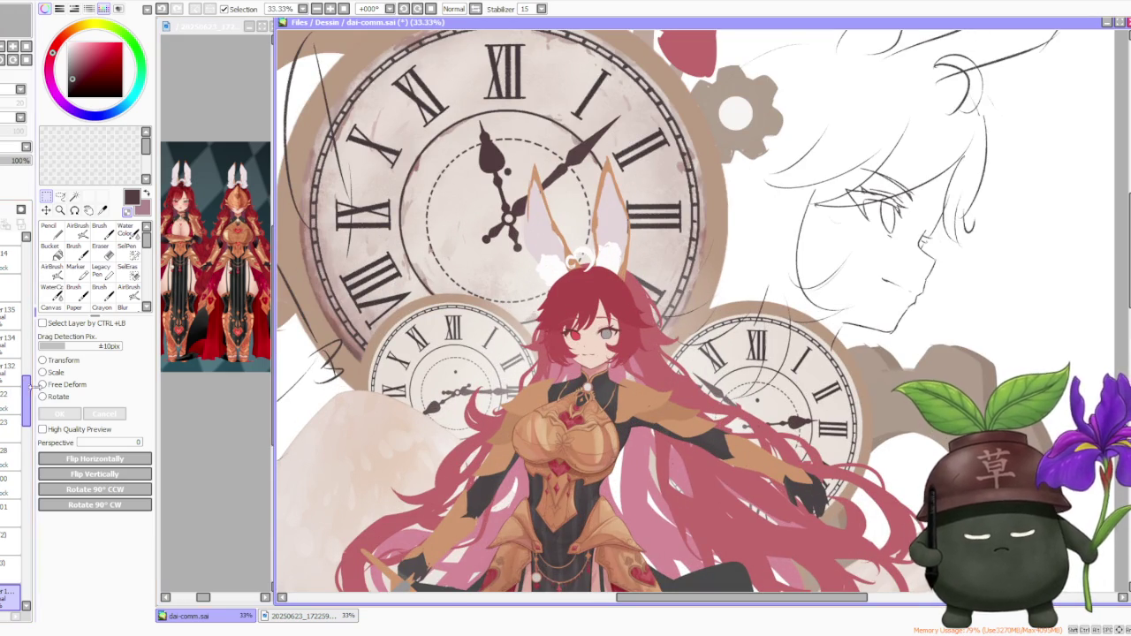
key(ctrl+minus)
key(ctrl+minus)
key(ctrl+minus)
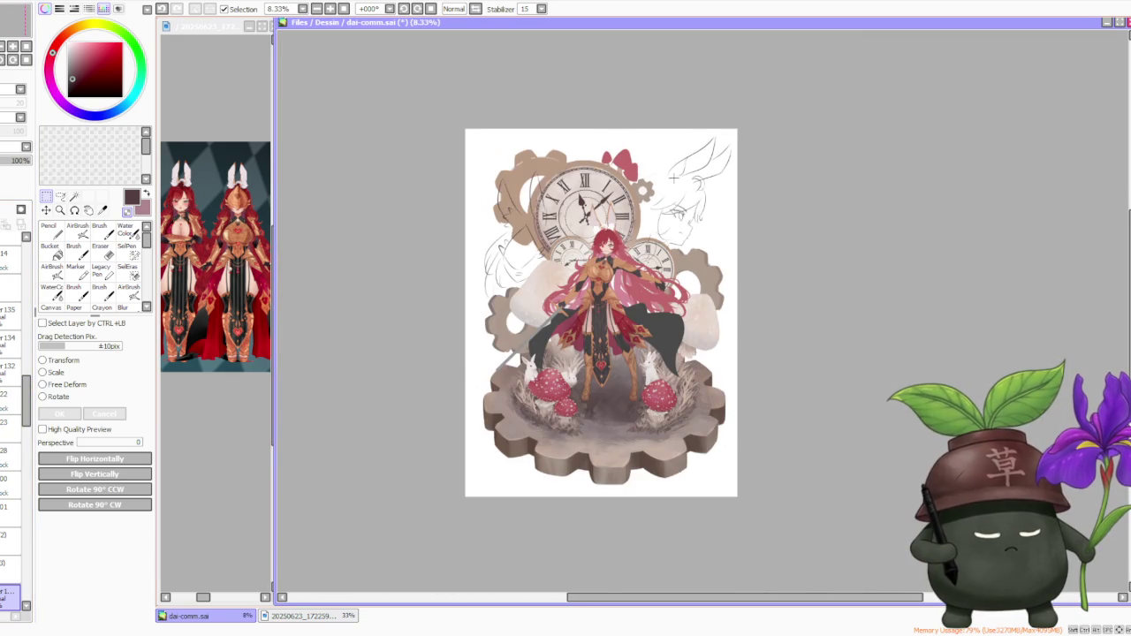
scroll(672, 180, up, 2)
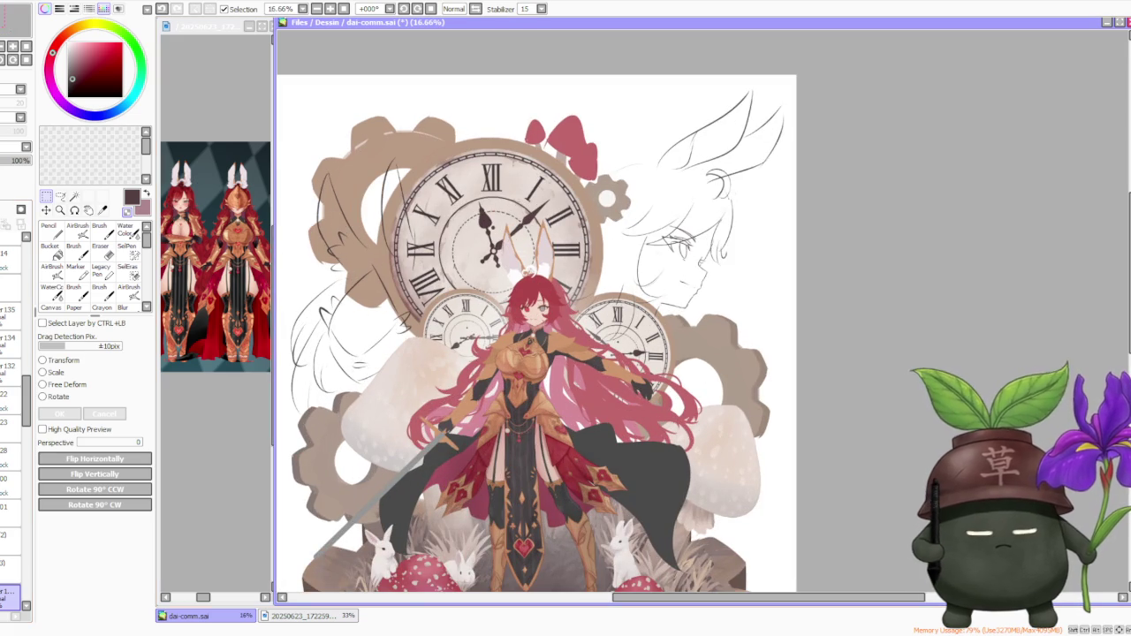
scroll(28, 378, up, 3)
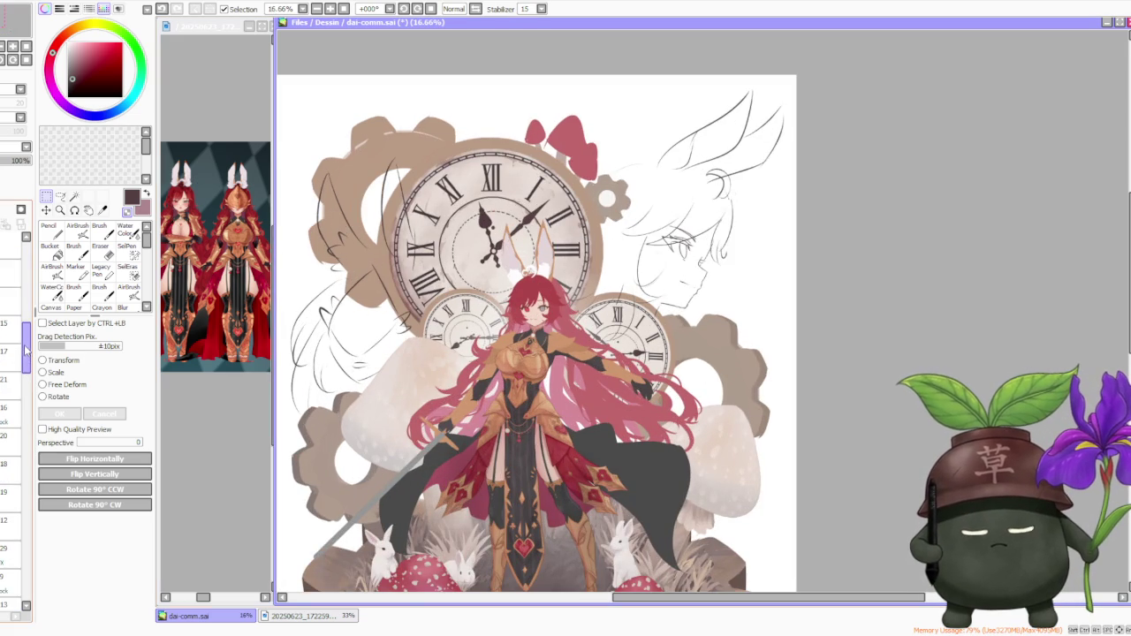
scroll(27, 377, up, 2)
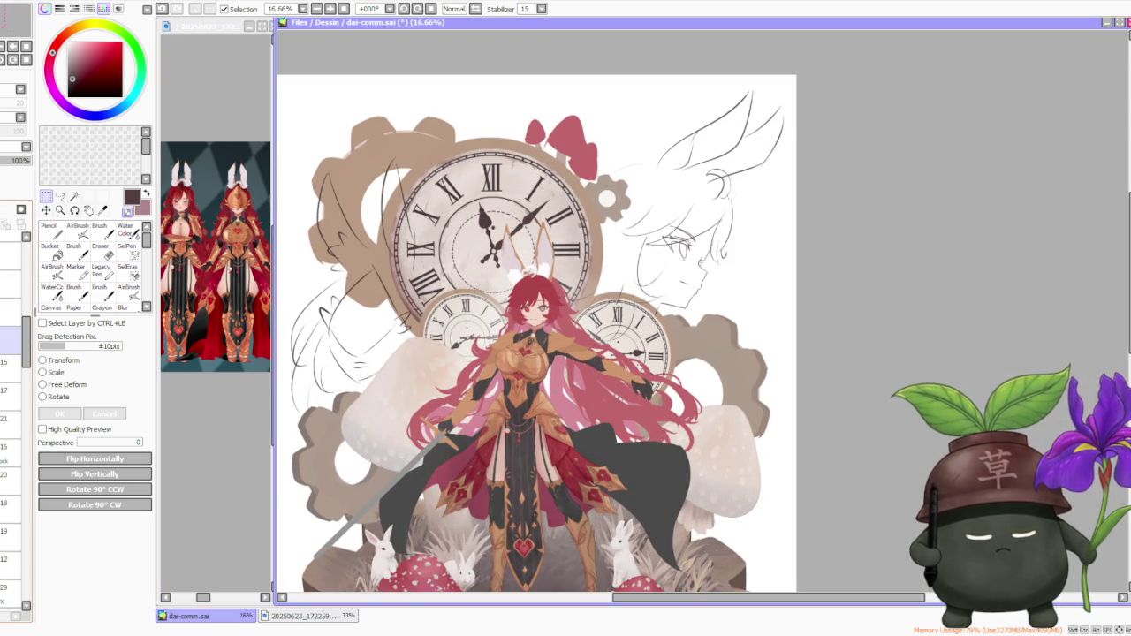
scroll(18, 389, up, 2)
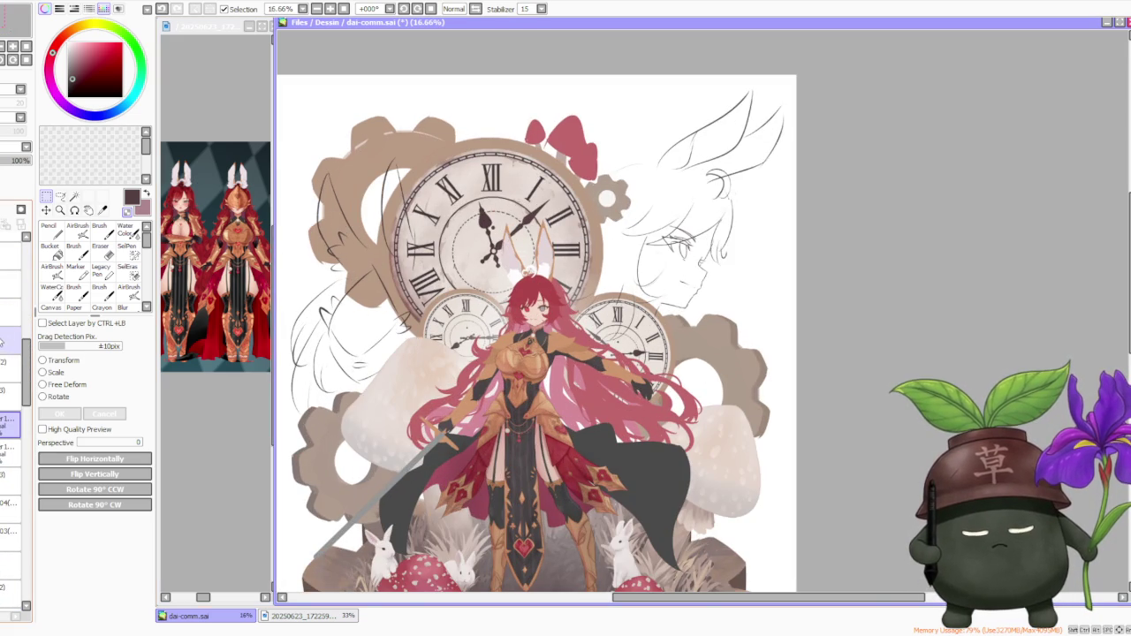
scroll(3, 354, down, 2)
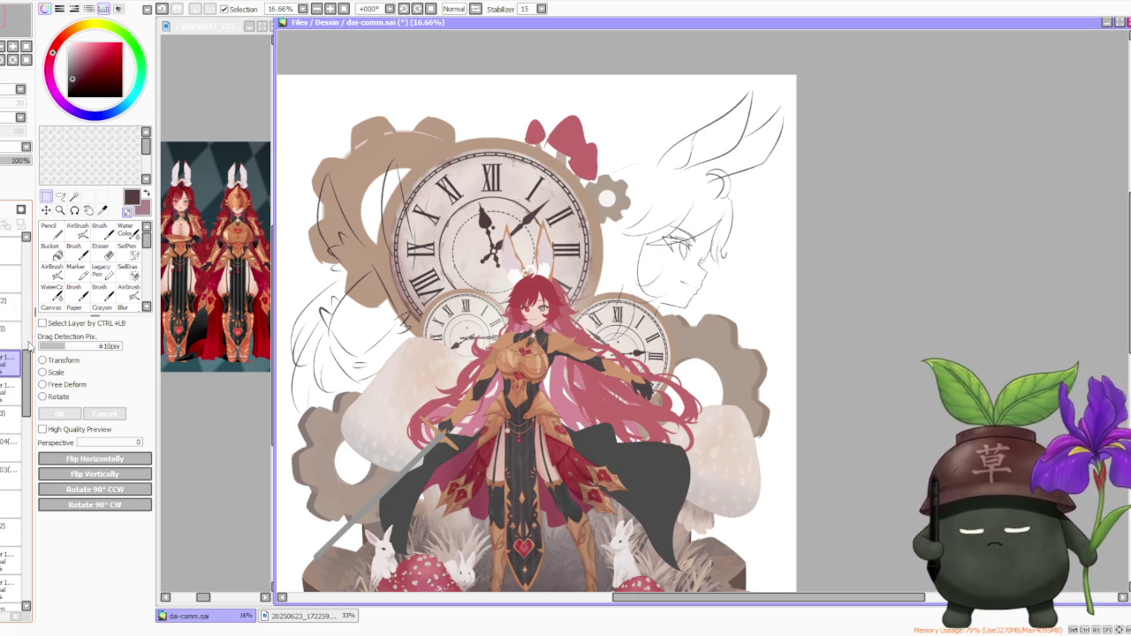
scroll(3, 375, down, 2)
scroll(2, 376, down, 2)
scroll(3, 375, down, 2)
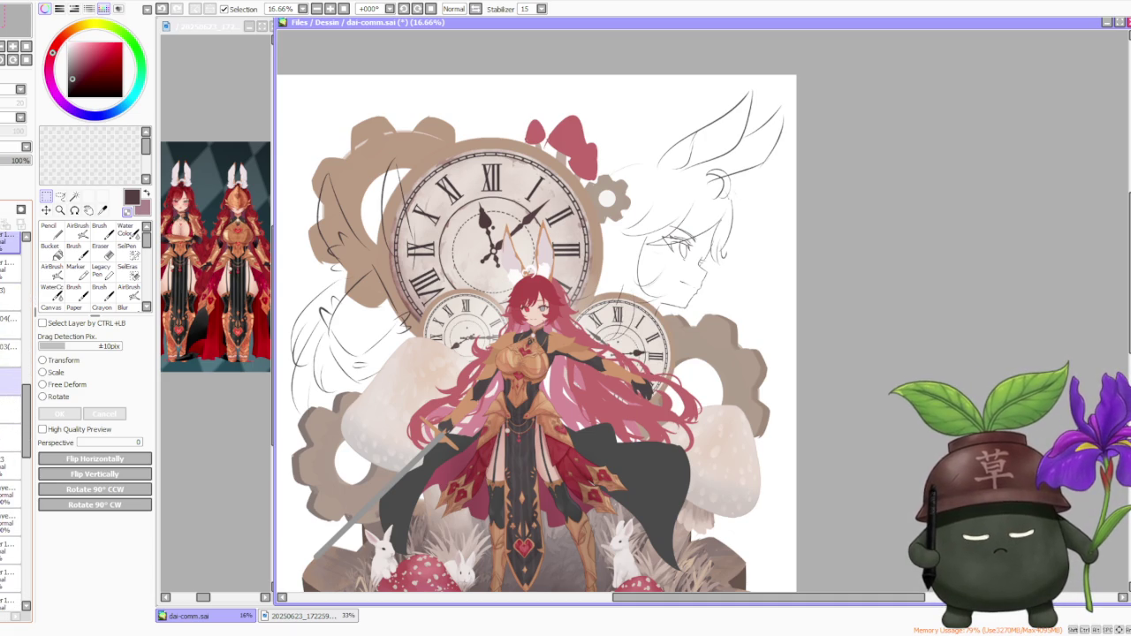
click(5, 380)
click(4, 381)
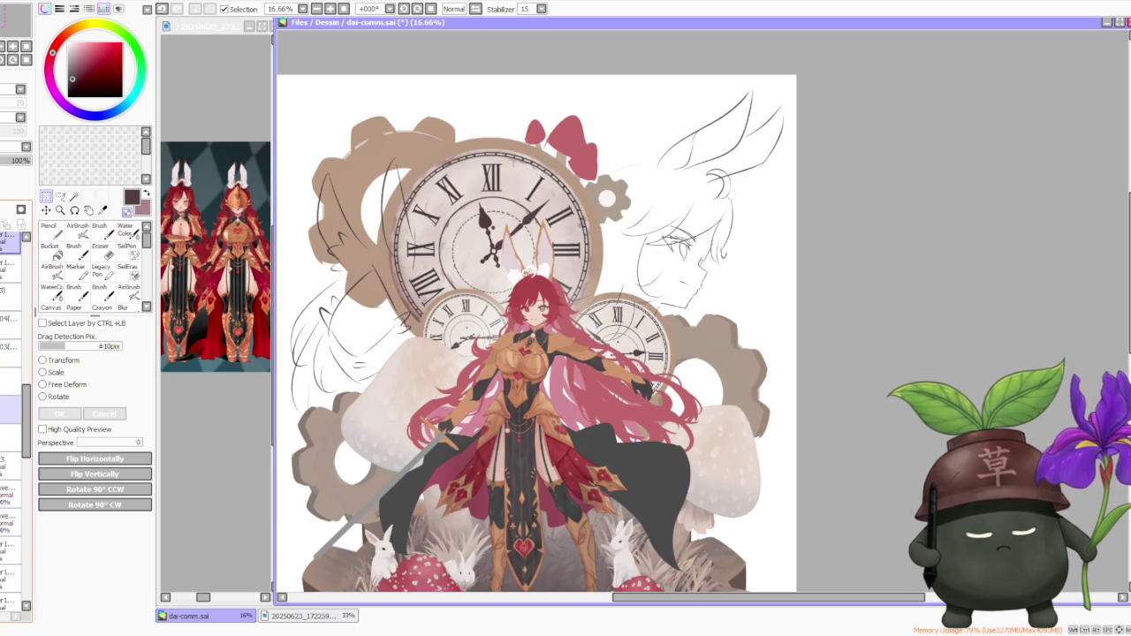
scroll(11, 442, down, 3)
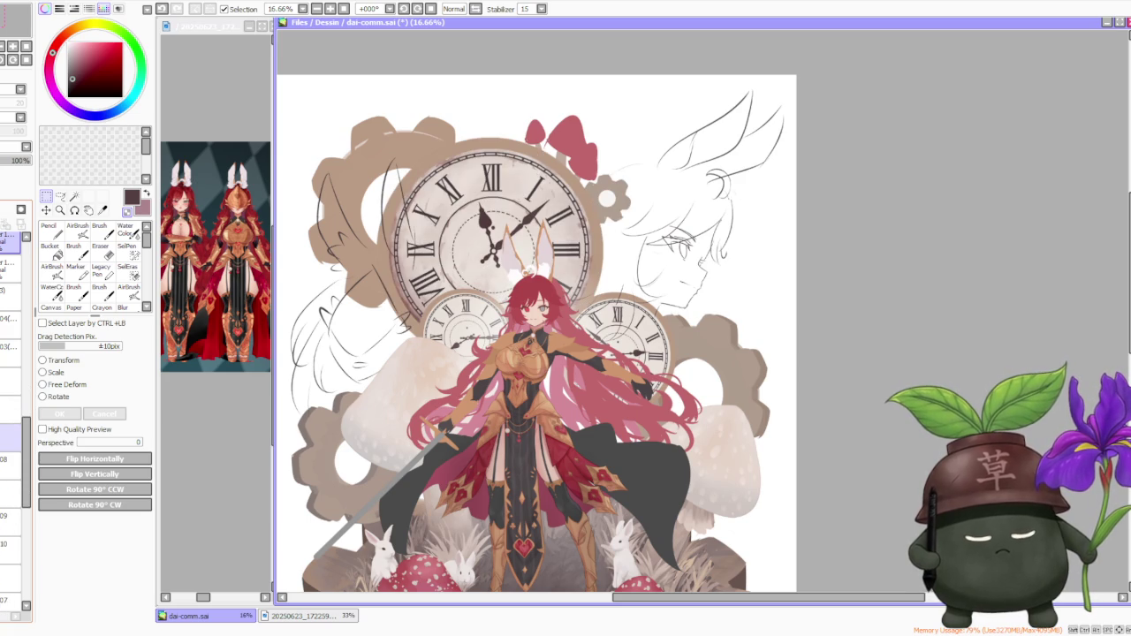
scroll(13, 442, down, 1)
scroll(13, 442, down, 1)
scroll(13, 442, down, 1)
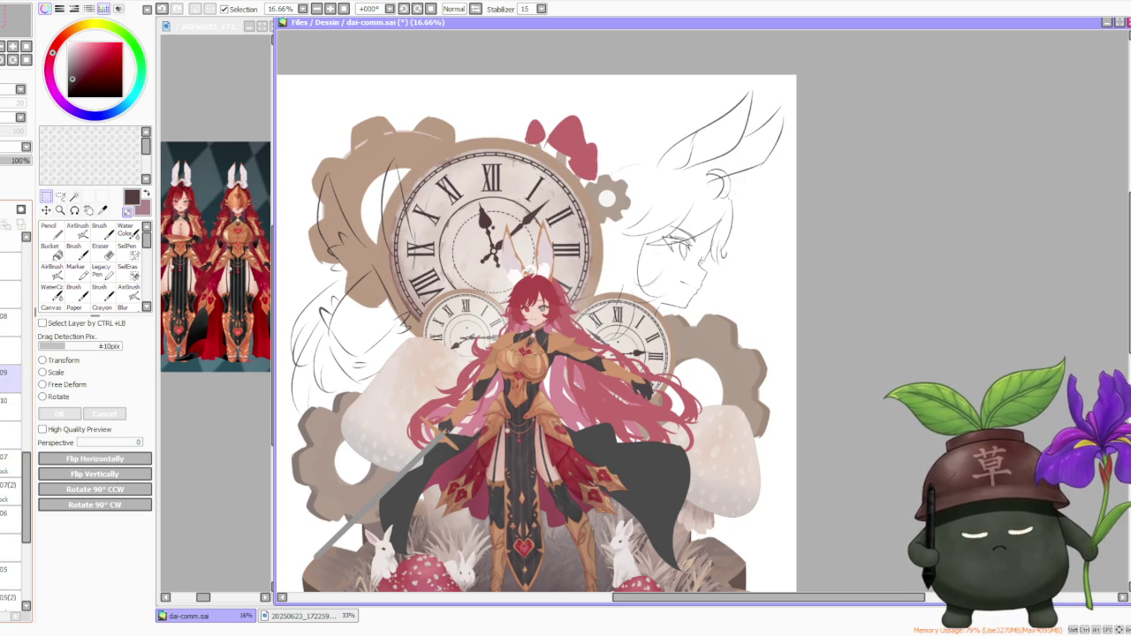
scroll(14, 442, up, 1)
scroll(14, 441, up, 1)
scroll(13, 442, up, 2)
scroll(14, 442, up, 2)
scroll(13, 442, up, 1)
scroll(14, 442, up, 1)
scroll(13, 442, up, 1)
scroll(14, 442, up, 2)
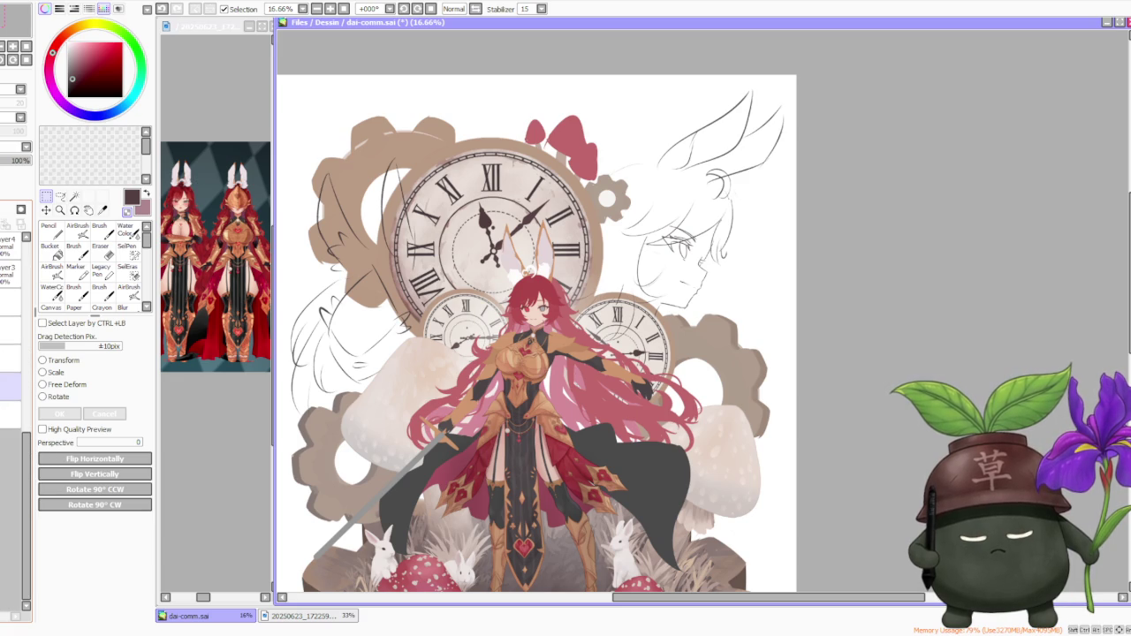
click(5, 386)
click(5, 386)
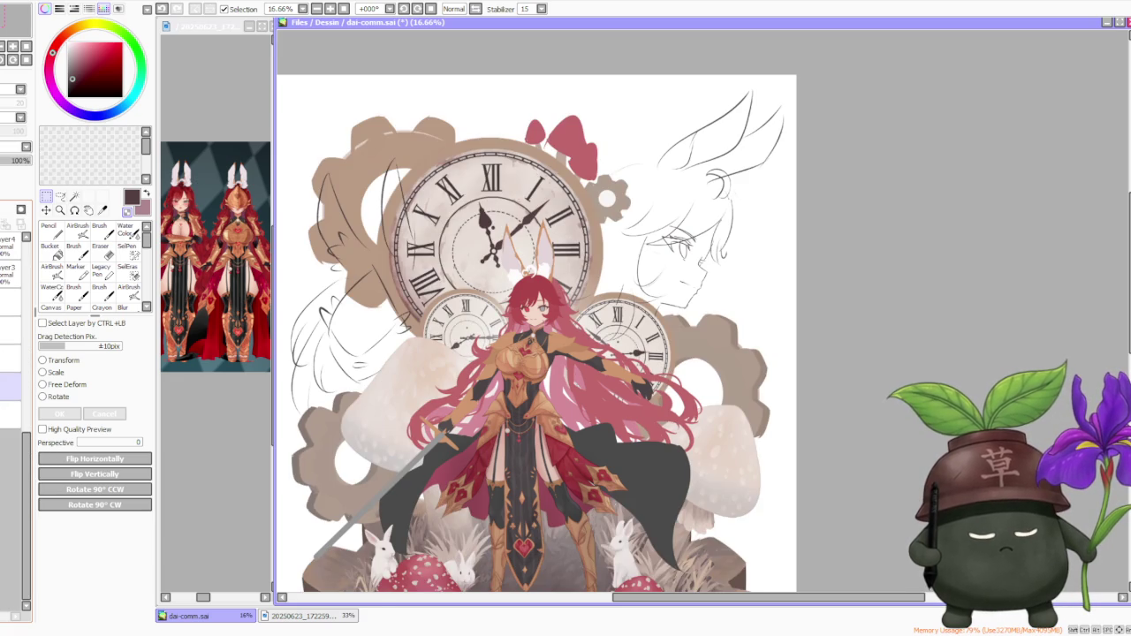
click(11, 354)
scroll(14, 354, up, 1)
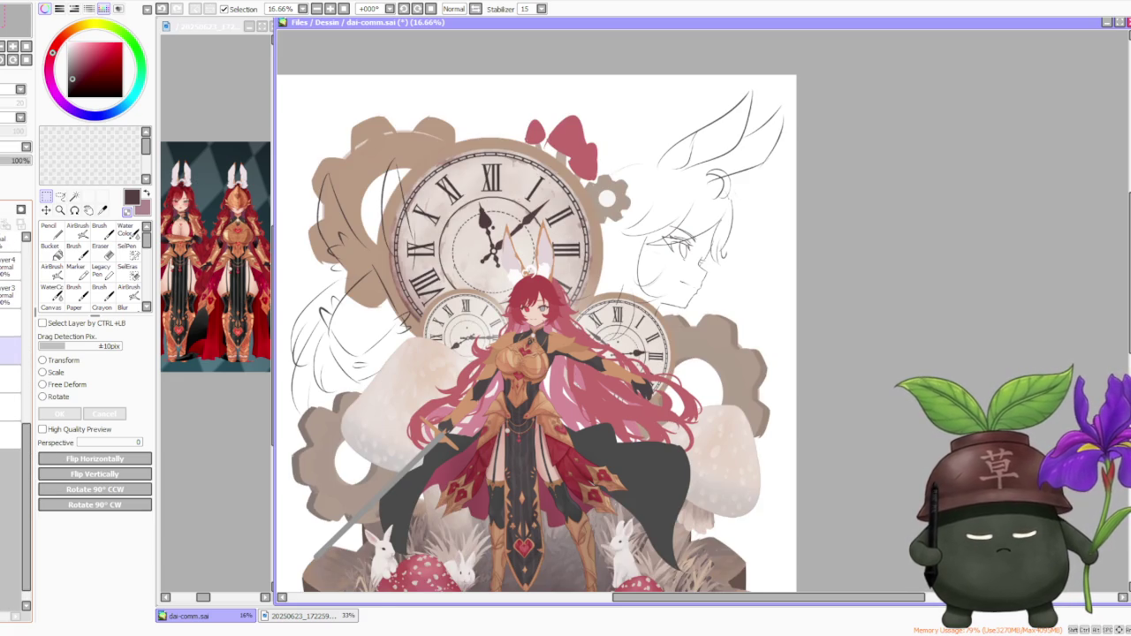
scroll(14, 398, up, 1)
scroll(13, 398, up, 1)
scroll(14, 398, up, 1)
scroll(13, 397, up, 1)
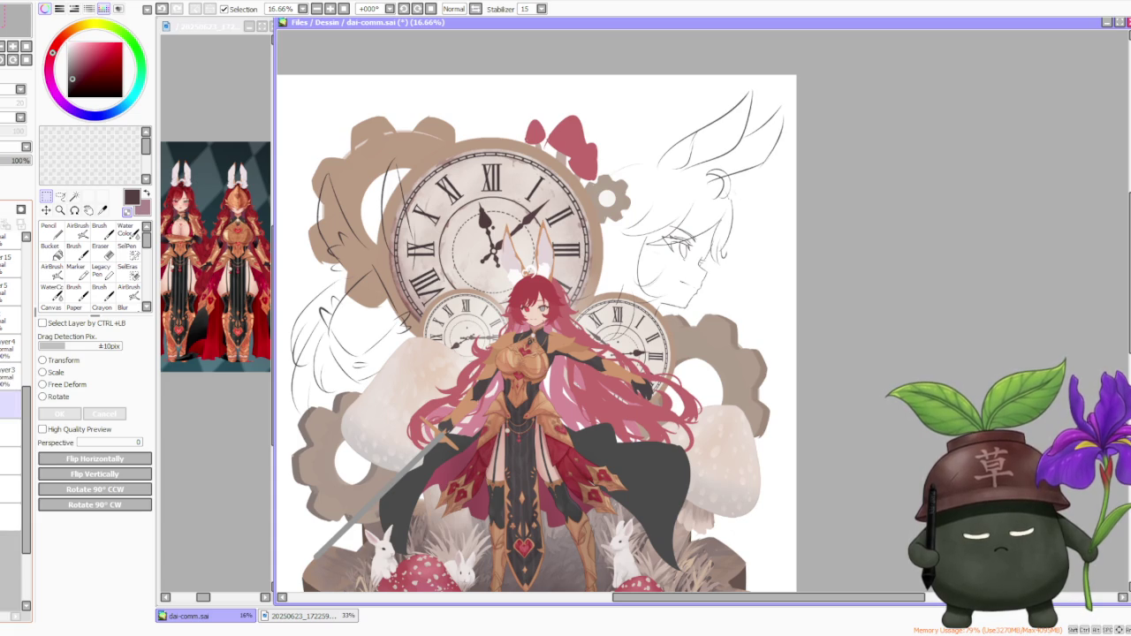
scroll(659, 179, down, 2)
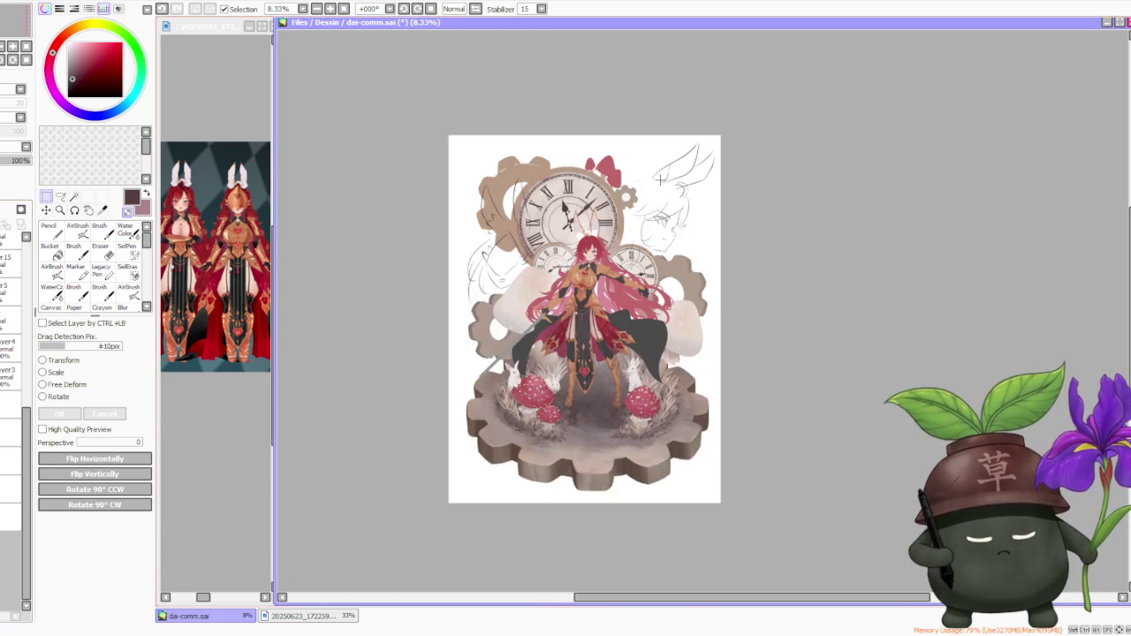
scroll(469, 420, up, 4)
scroll(618, 371, down, 3)
scroll(667, 305, down, 4)
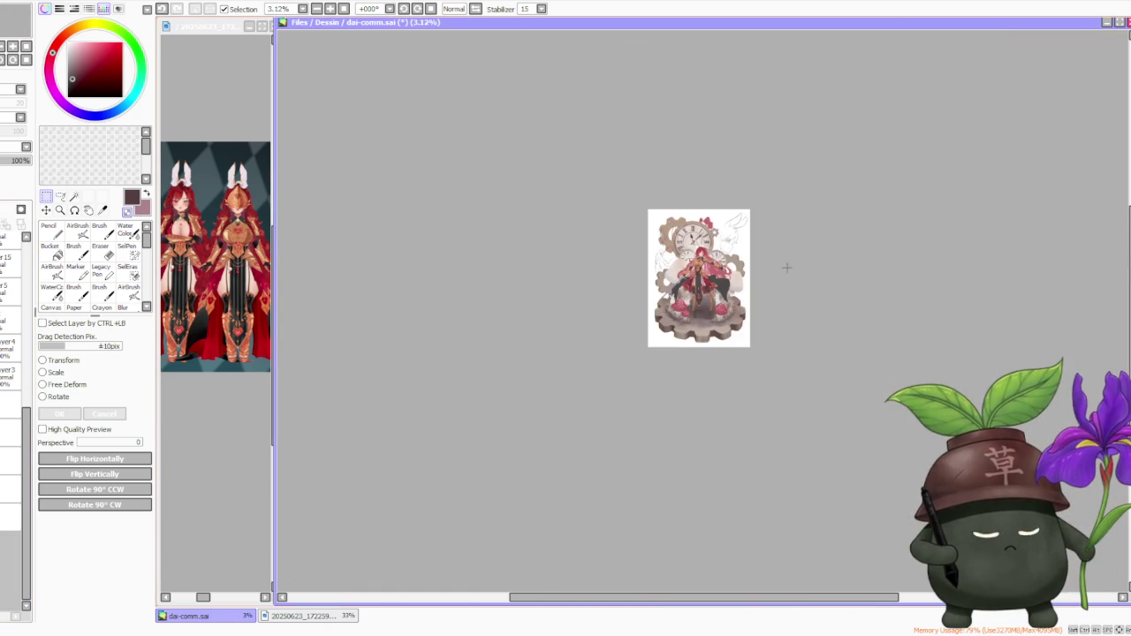
scroll(751, 247, up, 2)
scroll(698, 291, up, 1)
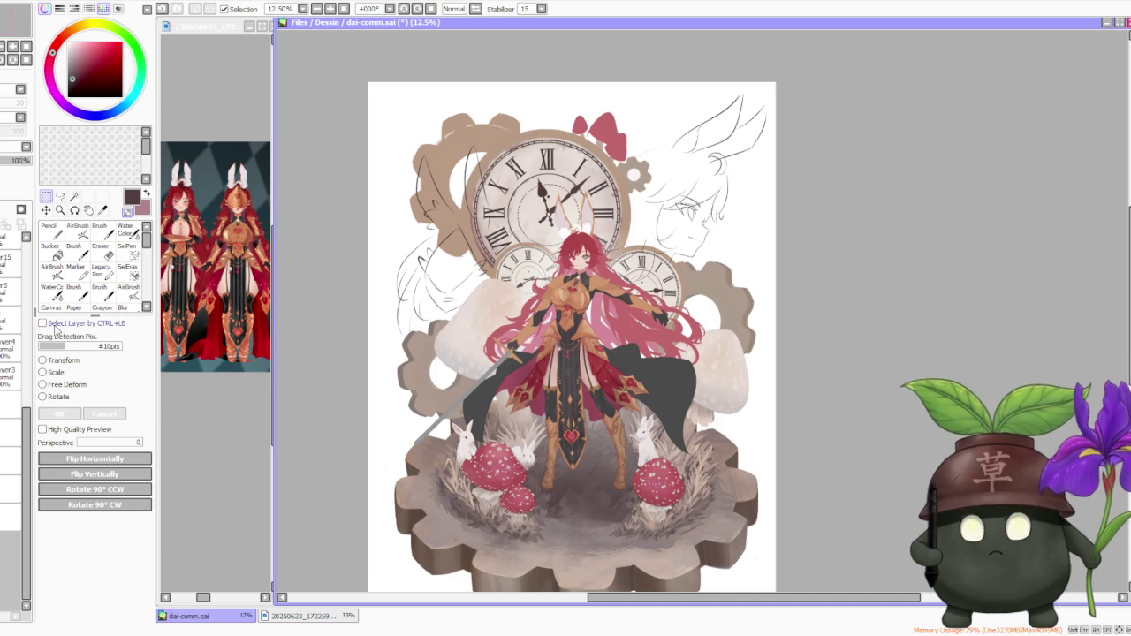
scroll(411, 412, down, 1)
scroll(495, 424, up, 4)
scroll(530, 442, down, 3)
scroll(391, 407, up, 1)
scroll(391, 408, up, 1)
scroll(401, 377, down, 1)
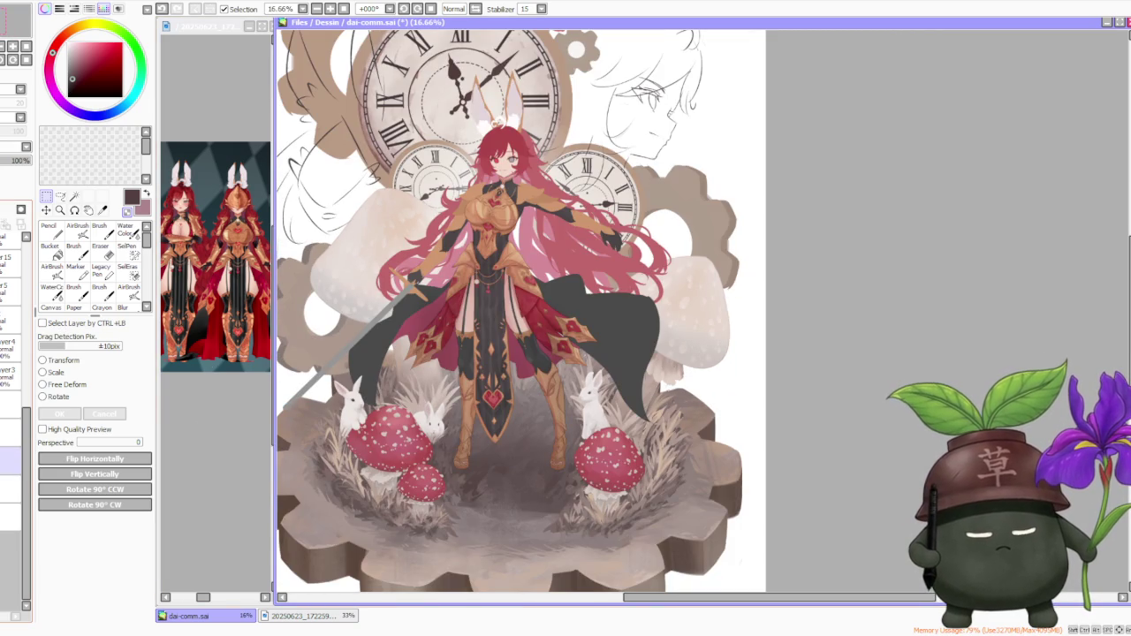
scroll(16, 372, down, 3)
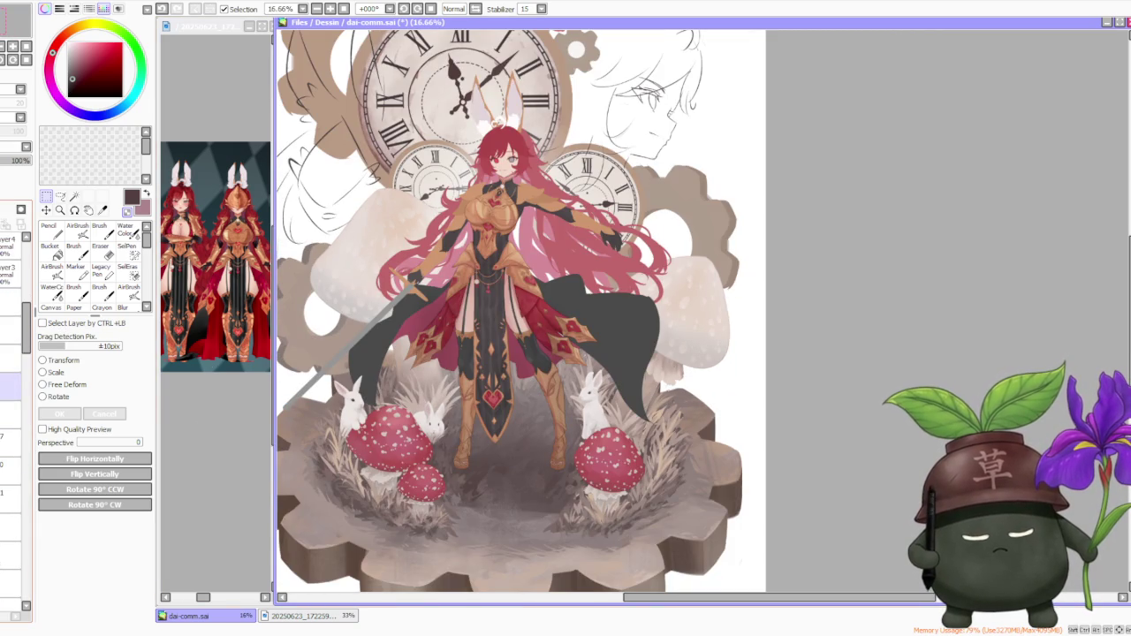
scroll(16, 371, down, 3)
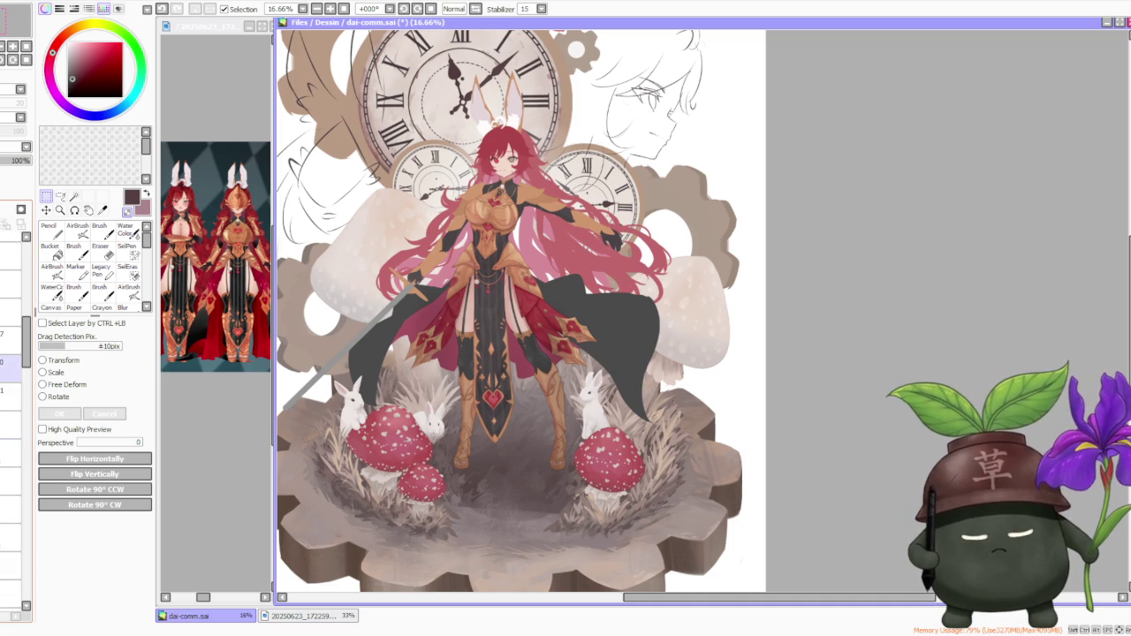
scroll(15, 372, down, 1)
scroll(16, 380, down, 2)
scroll(16, 398, down, 1)
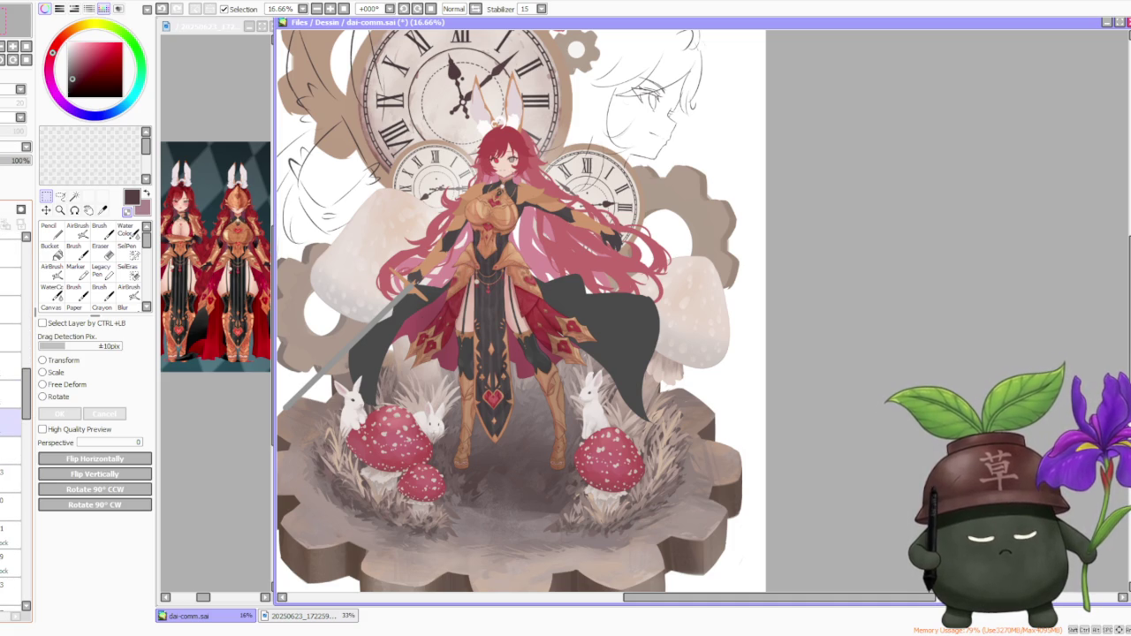
scroll(16, 380, down, 1)
scroll(16, 380, down, 1)
scroll(16, 380, down, 1)
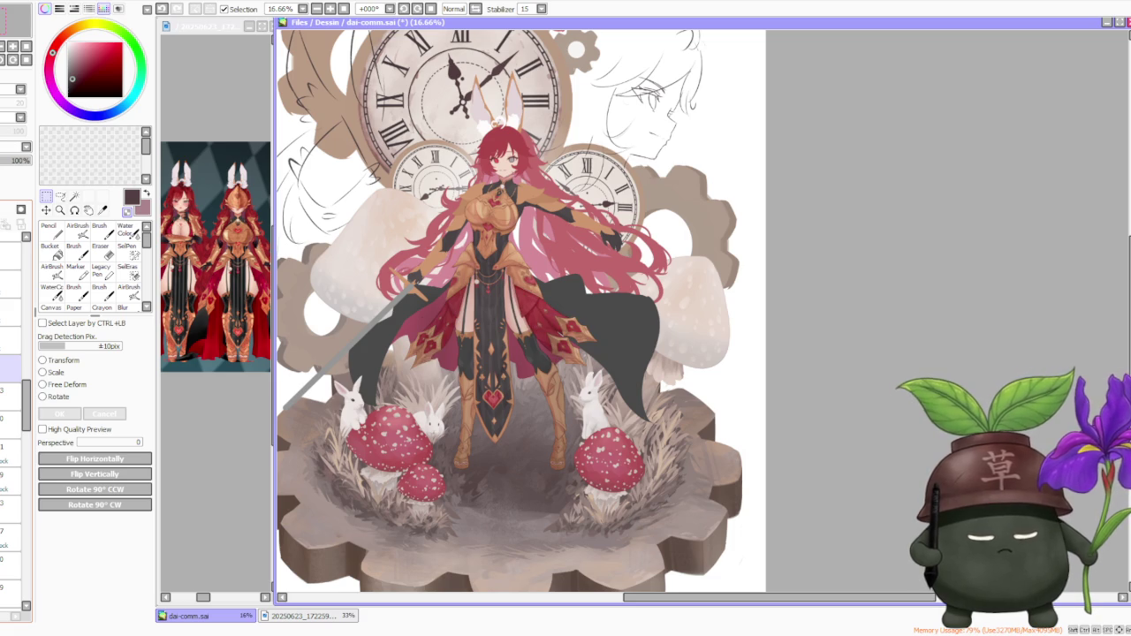
scroll(16, 380, down, 1)
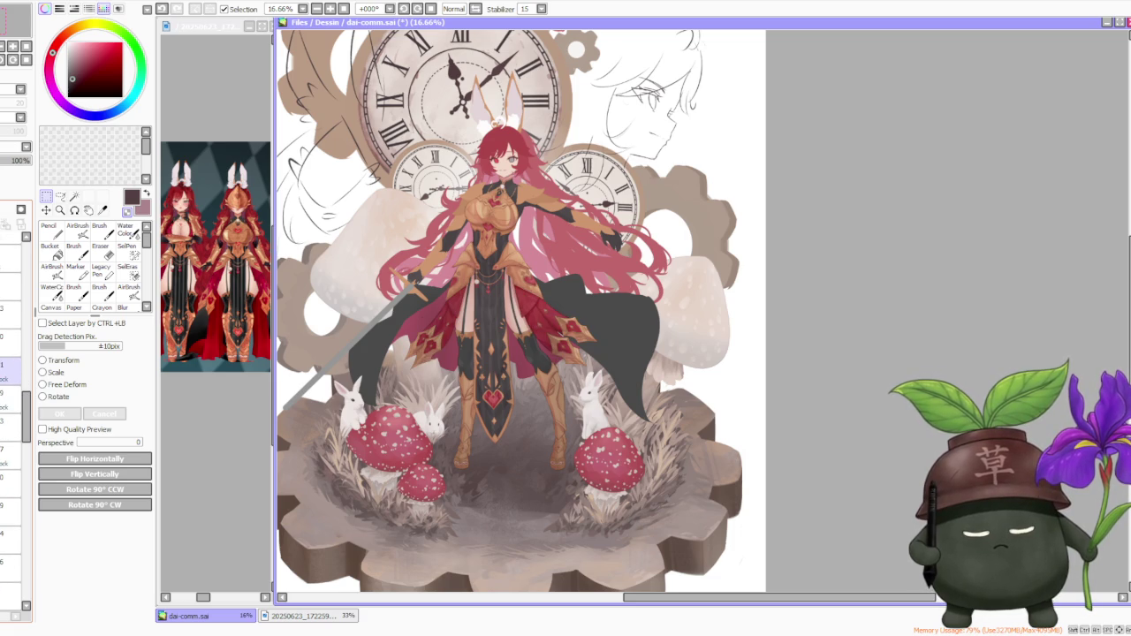
mouse_move(16, 365)
mouse_down()
mouse_move(16, 432)
mouse_move(25, 357)
mouse_up()
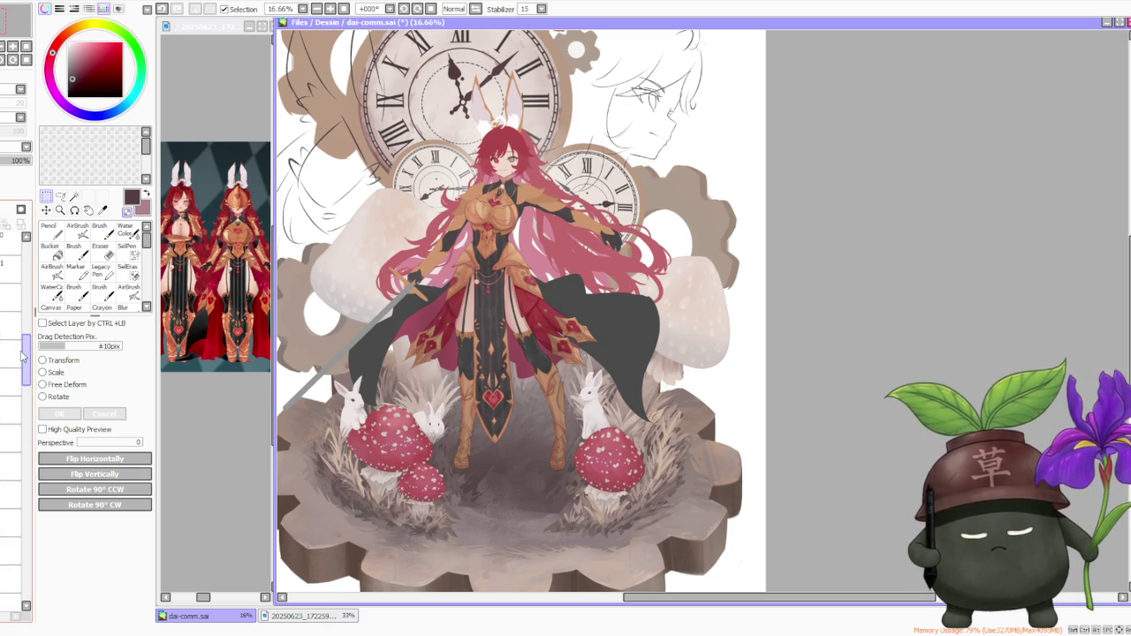
drag(25, 356, 13, 513)
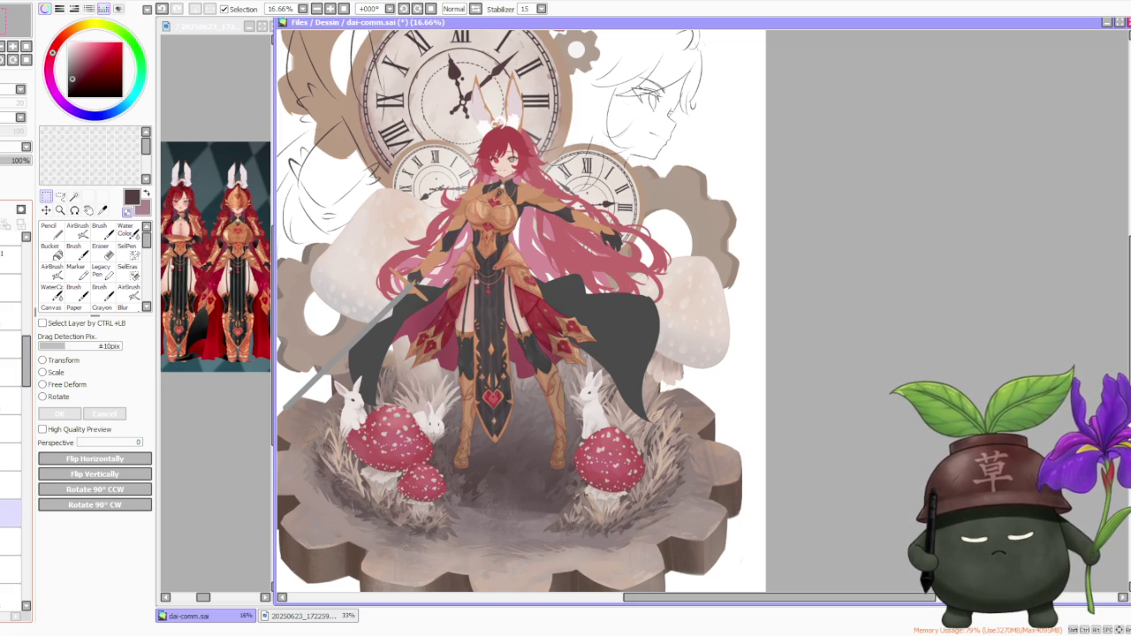
click(11, 485)
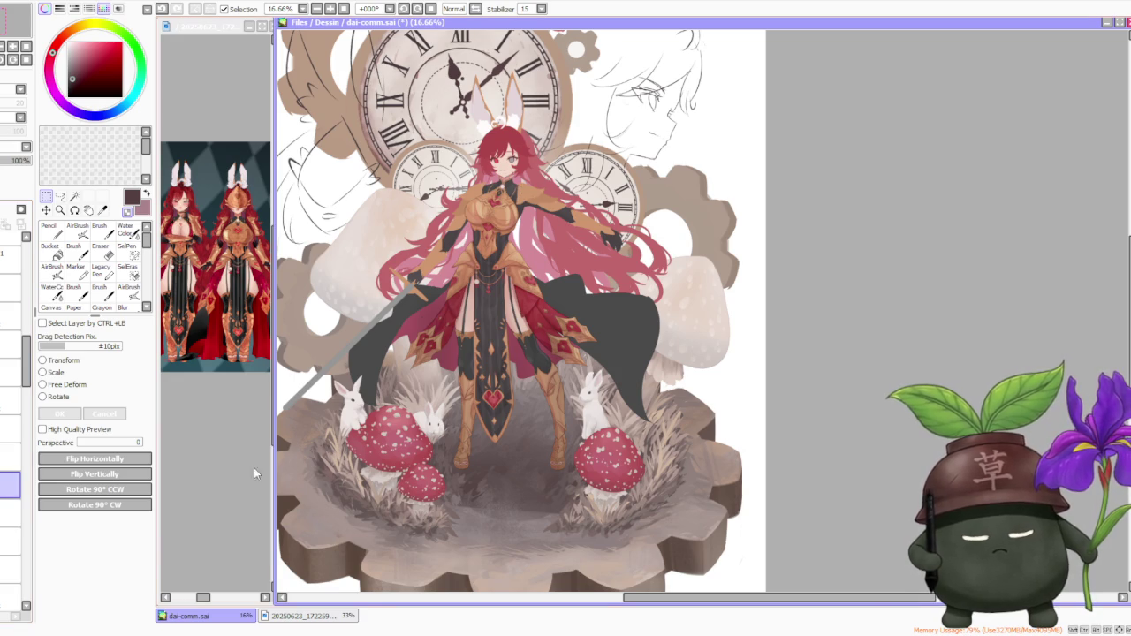
key(ctrl+minus)
key(ctrl+plus)
key(ctrl+plus)
key(ctrl+plus)
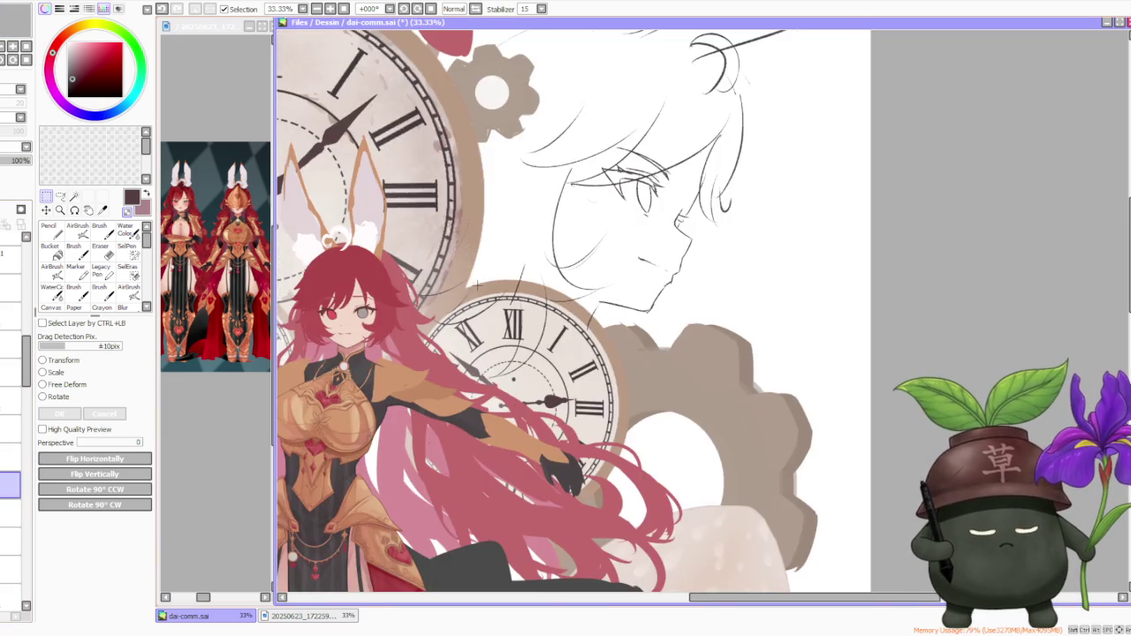
scroll(450, 344, up, 1)
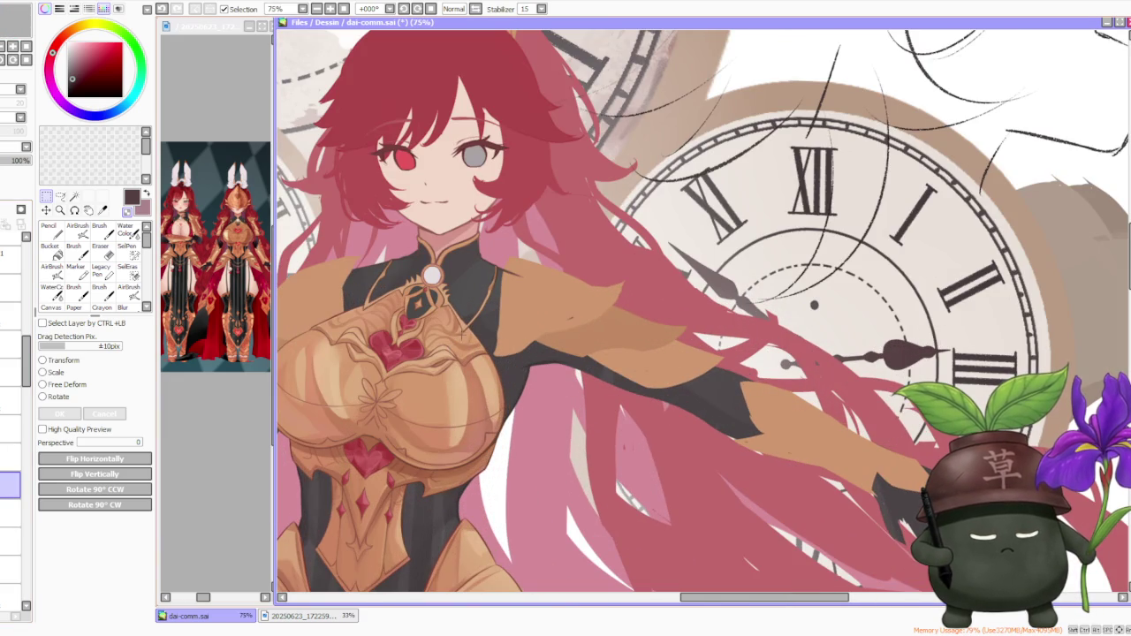
click(254, 255)
scroll(221, 353, down, 2)
scroll(216, 363, up, 3)
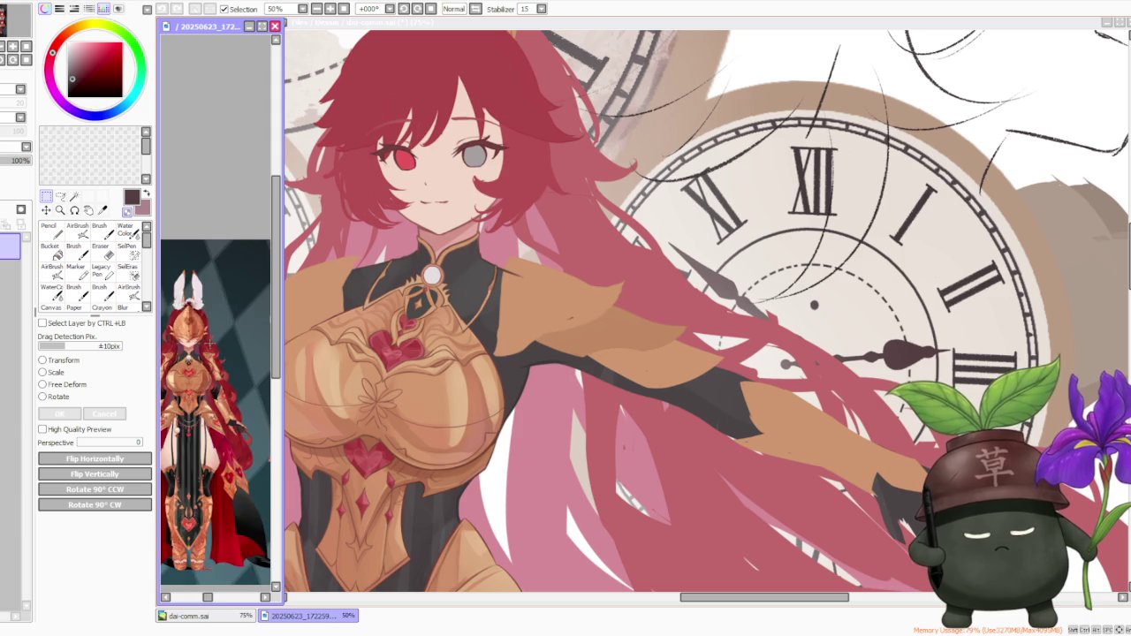
scroll(212, 371, up, 1)
scroll(209, 373, up, 1)
scroll(208, 367, up, 1)
scroll(210, 375, up, 1)
scroll(200, 330, up, 1)
scroll(200, 330, down, 3)
scroll(199, 330, down, 2)
scroll(200, 331, up, 2)
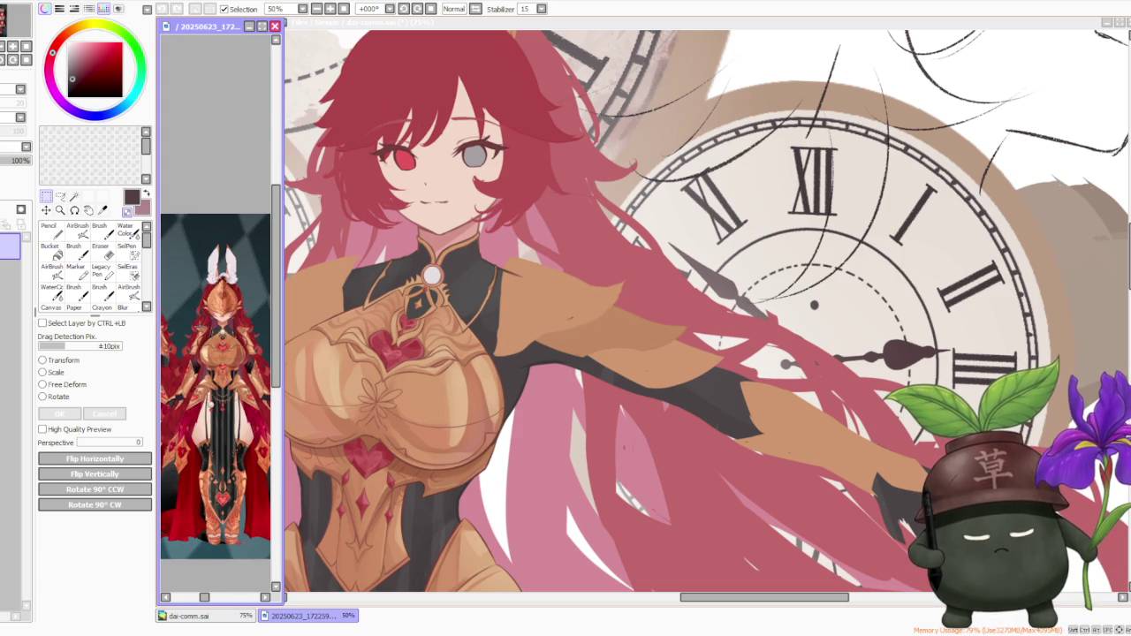
scroll(201, 327, up, 4)
scroll(202, 329, down, 4)
scroll(202, 328, down, 2)
scroll(200, 329, up, 3)
scroll(184, 327, down, 3)
scroll(185, 327, up, 4)
scroll(190, 319, down, 3)
scroll(198, 305, up, 2)
scroll(203, 300, up, 1)
scroll(203, 302, up, 1)
scroll(212, 299, down, 1)
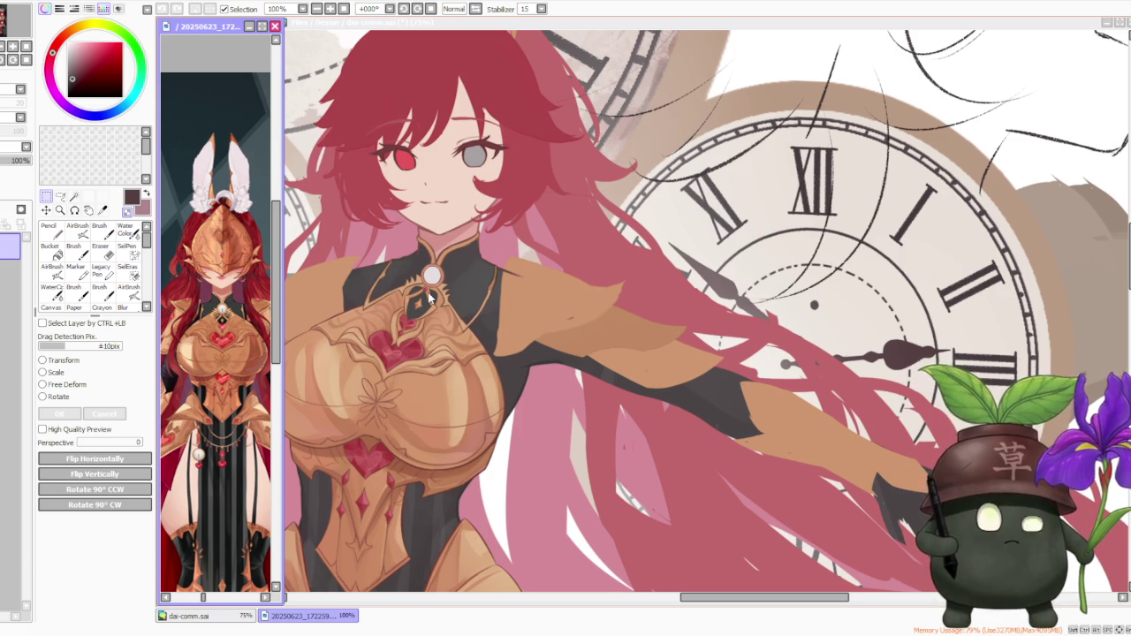
click(429, 297)
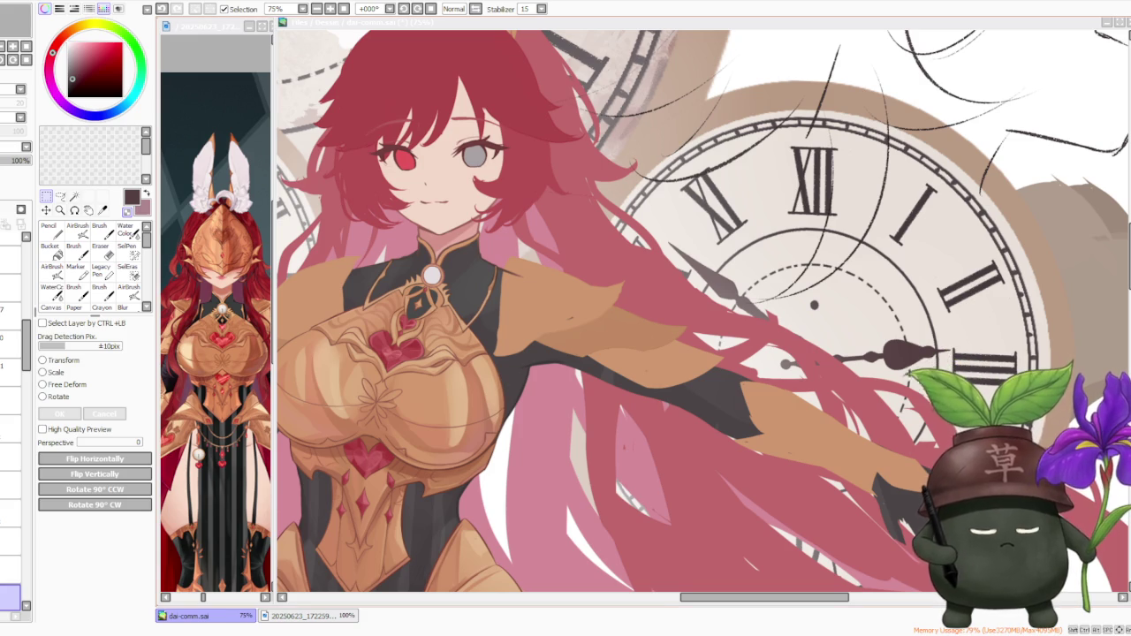
- Select the pauldron's layer, sample its orange-tan colour, and switch to the Brush
scroll(569, 446, down, 2)
scroll(575, 360, down, 1)
scroll(574, 360, up, 1)
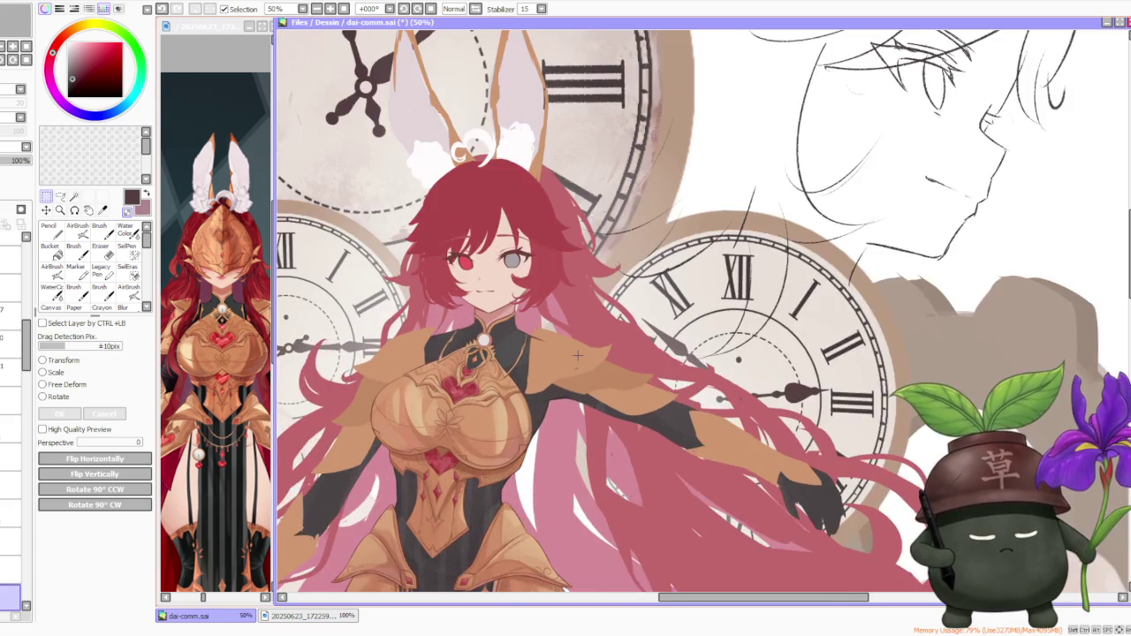
scroll(575, 360, up, 1)
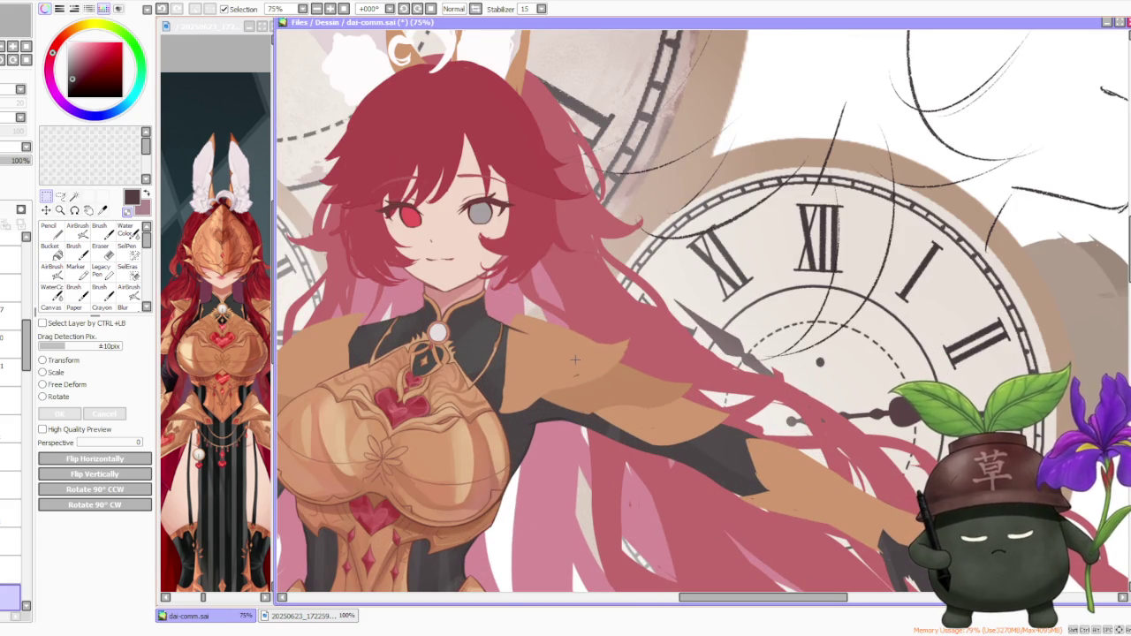
ctrl+click(534, 347)
alt+click(534, 347)
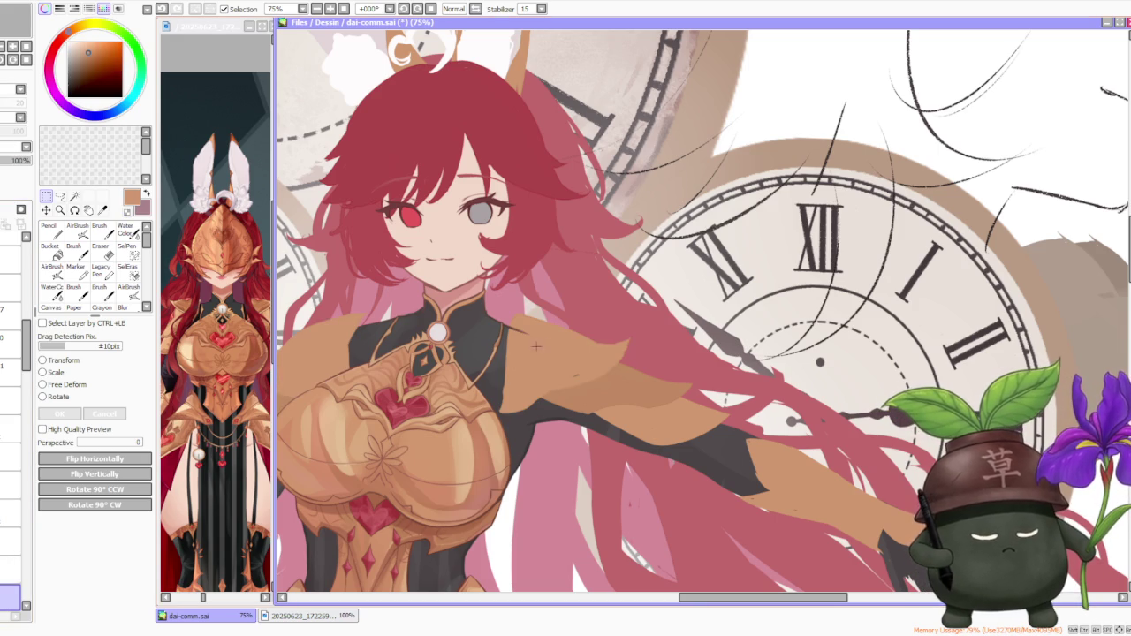
key(b)
scroll(505, 362, up, 1)
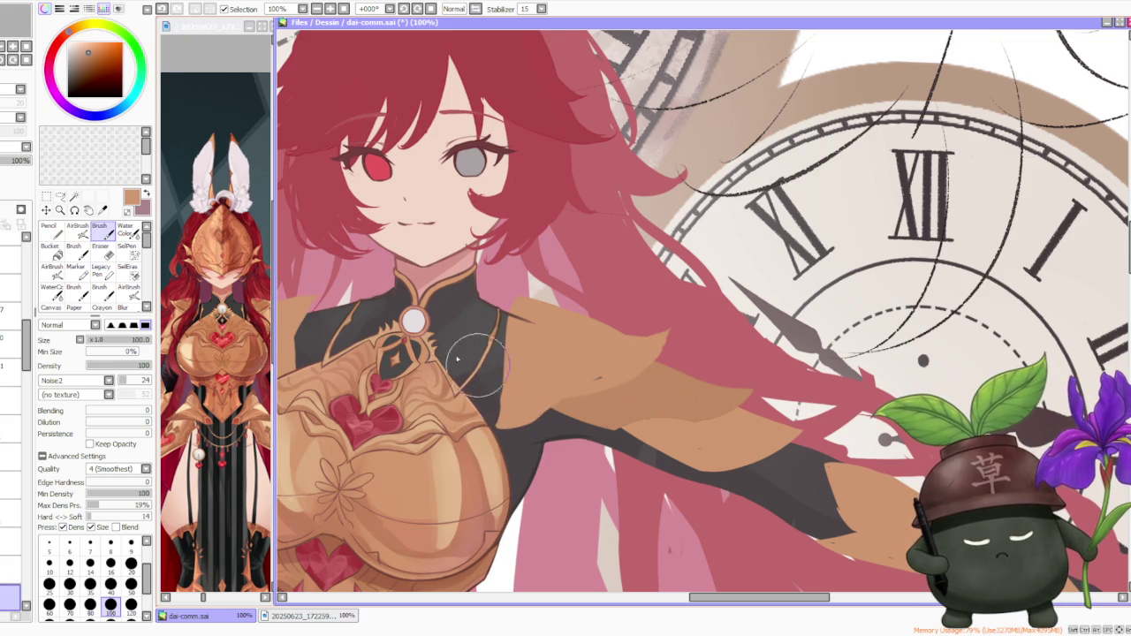
- Study the armour on the reference sheet, then go back to the main illustration
click(218, 346)
scroll(218, 346, up, 2)
scroll(217, 346, up, 2)
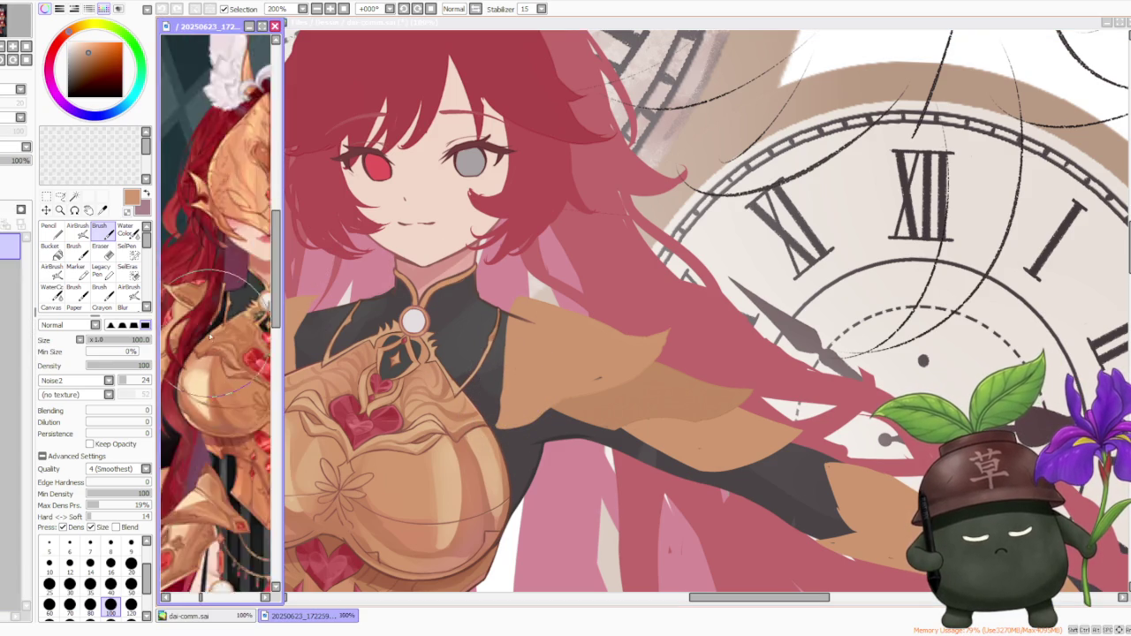
scroll(217, 346, down, 2)
scroll(218, 348, up, 1)
scroll(218, 349, up, 1)
scroll(219, 352, down, 1)
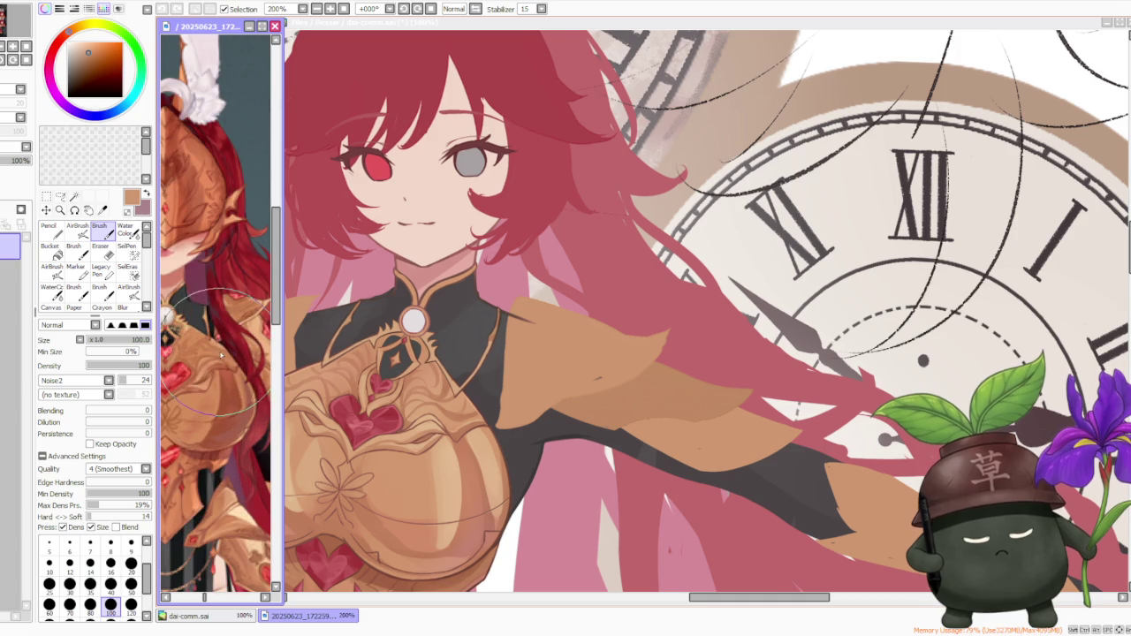
scroll(202, 313, down, 2)
scroll(199, 308, down, 1)
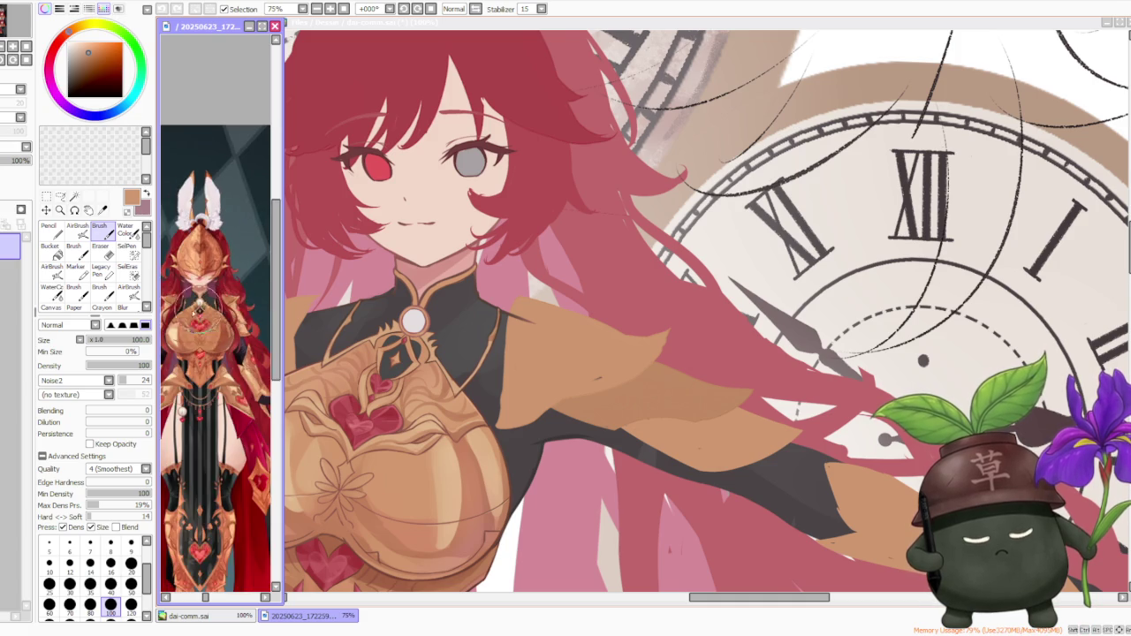
scroll(199, 308, up, 3)
scroll(212, 311, down, 3)
scroll(222, 313, down, 2)
scroll(216, 316, up, 1)
scroll(212, 320, up, 1)
scroll(208, 322, up, 1)
scroll(205, 323, up, 1)
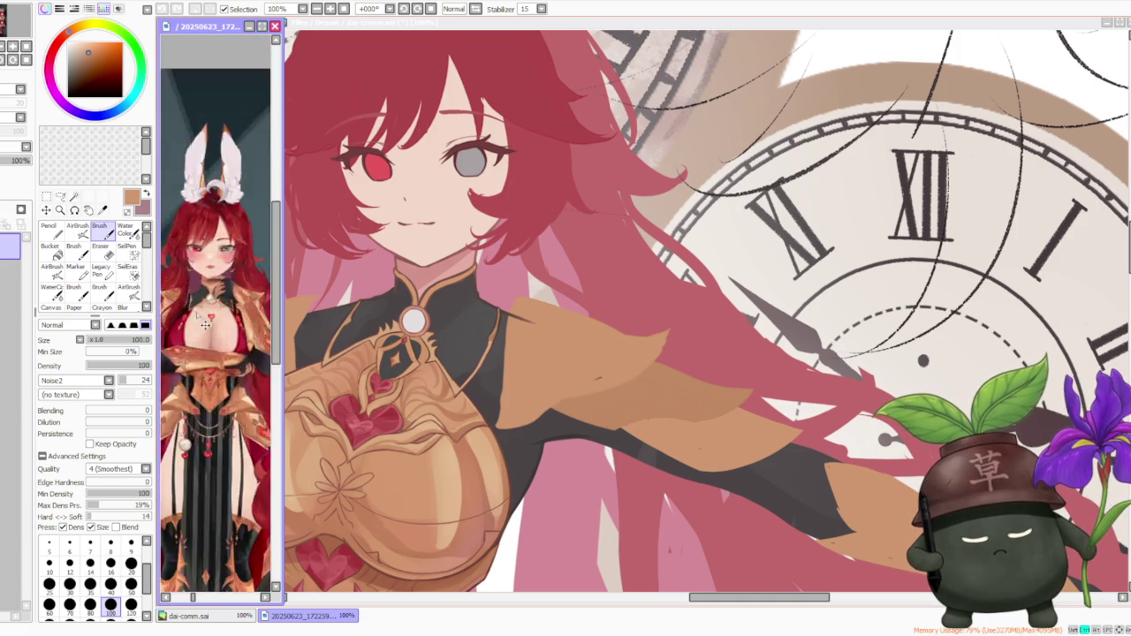
scroll(205, 323, down, 3)
scroll(199, 319, up, 2)
scroll(186, 314, up, 1)
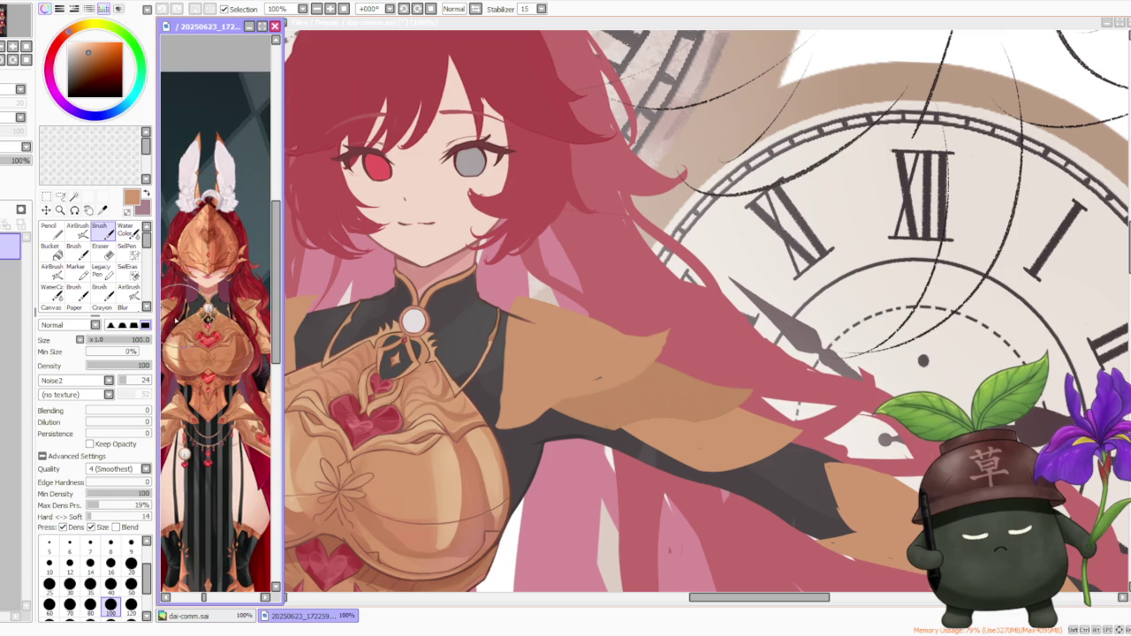
scroll(181, 316, up, 2)
scroll(204, 319, down, 1)
scroll(212, 320, down, 2)
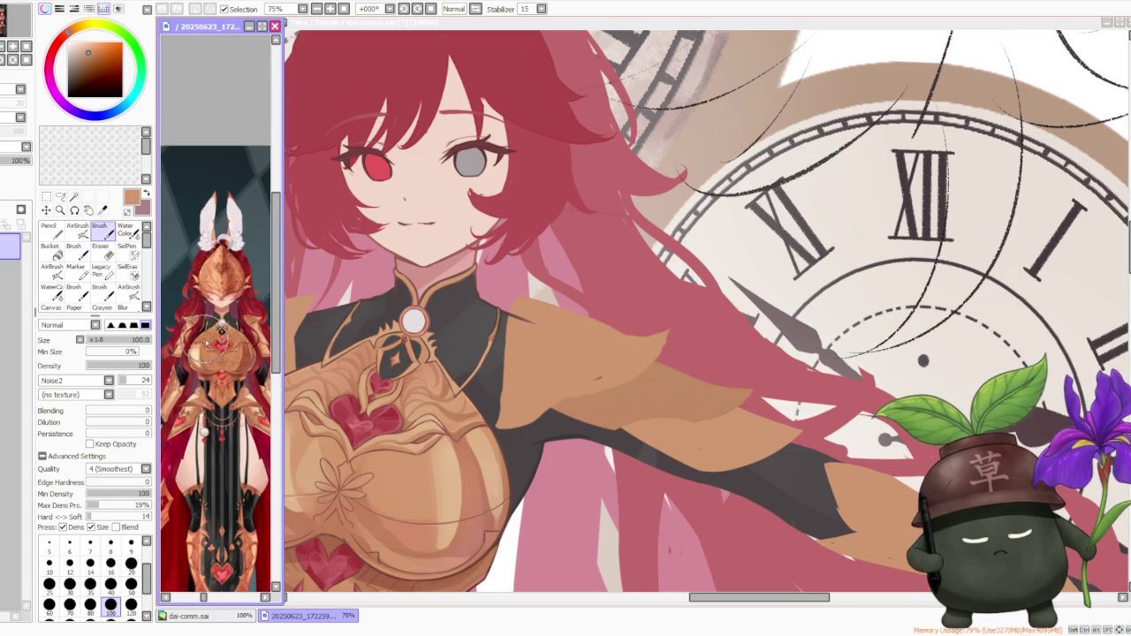
scroll(211, 327, up, 1)
scroll(239, 331, down, 1)
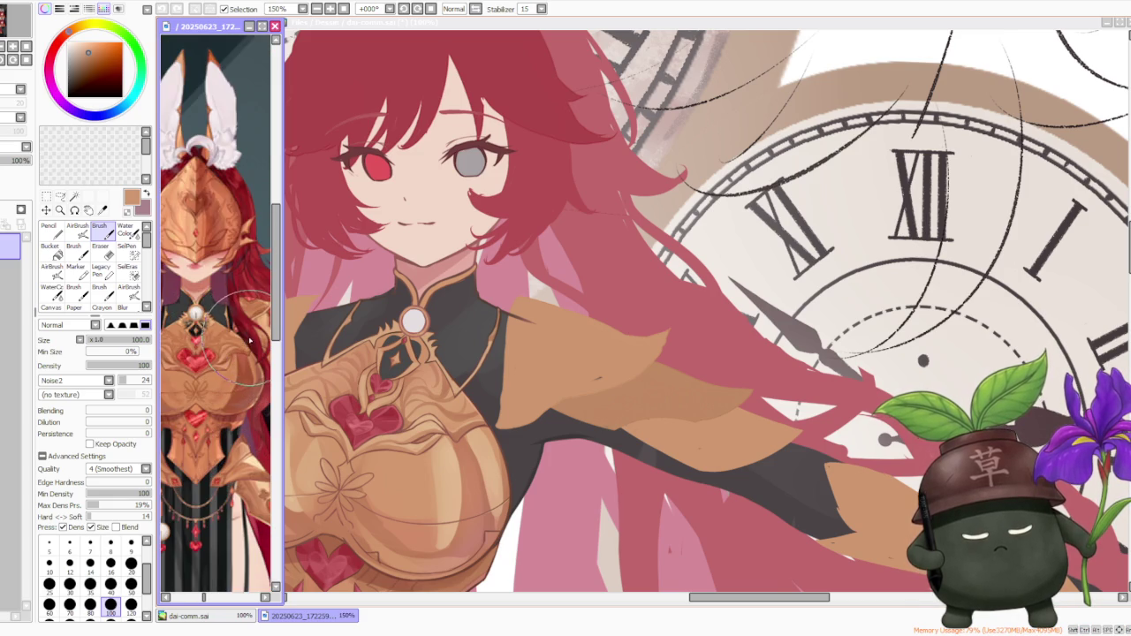
scroll(239, 331, up, 1)
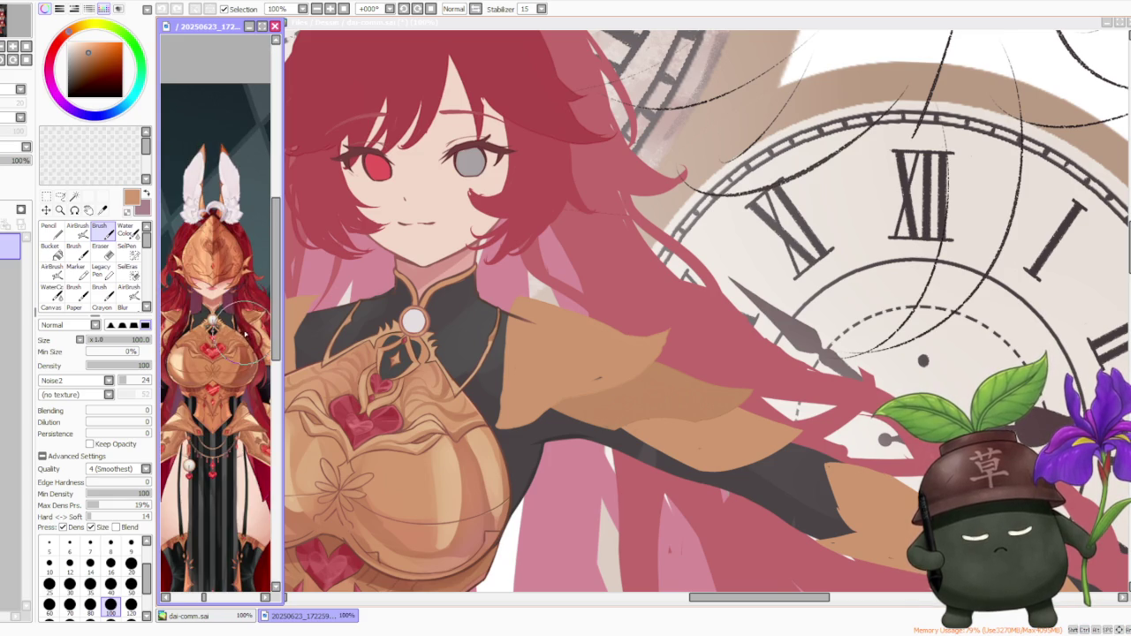
click(539, 364)
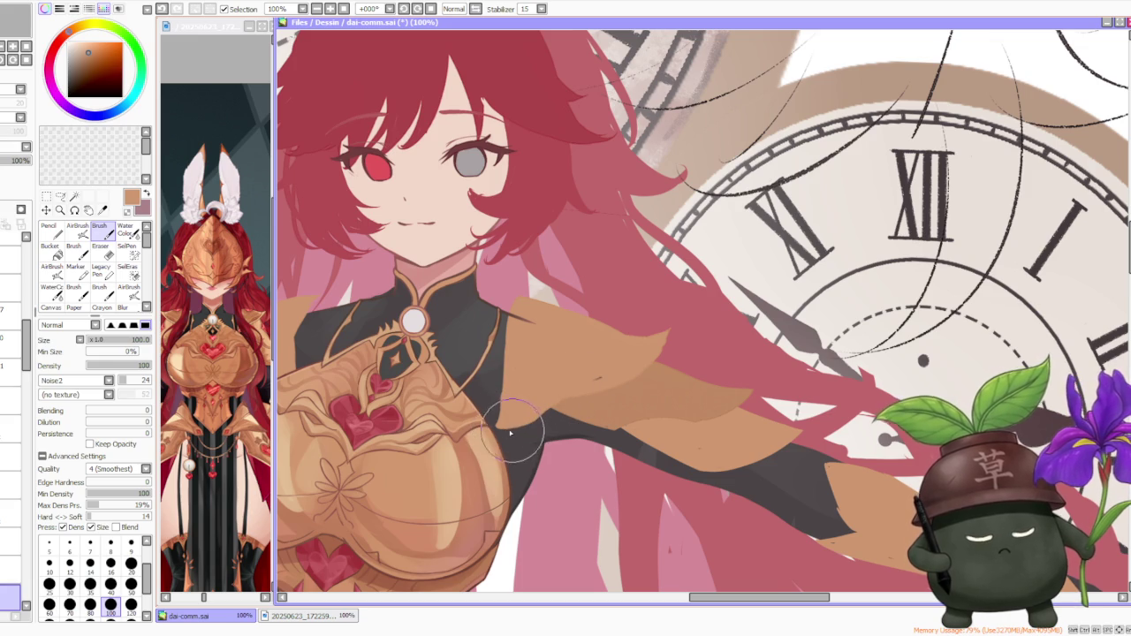
- With a simple round brush at size 50, try shading strokes along the shoulder plate edge
key(ctrl+z)
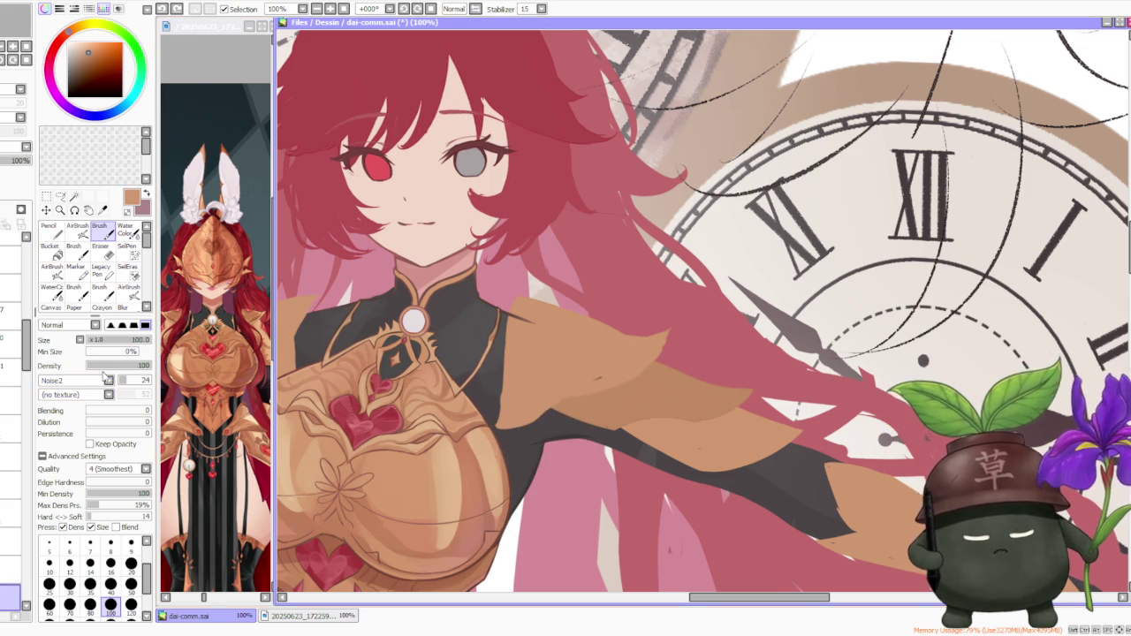
scroll(79, 380, up, 2)
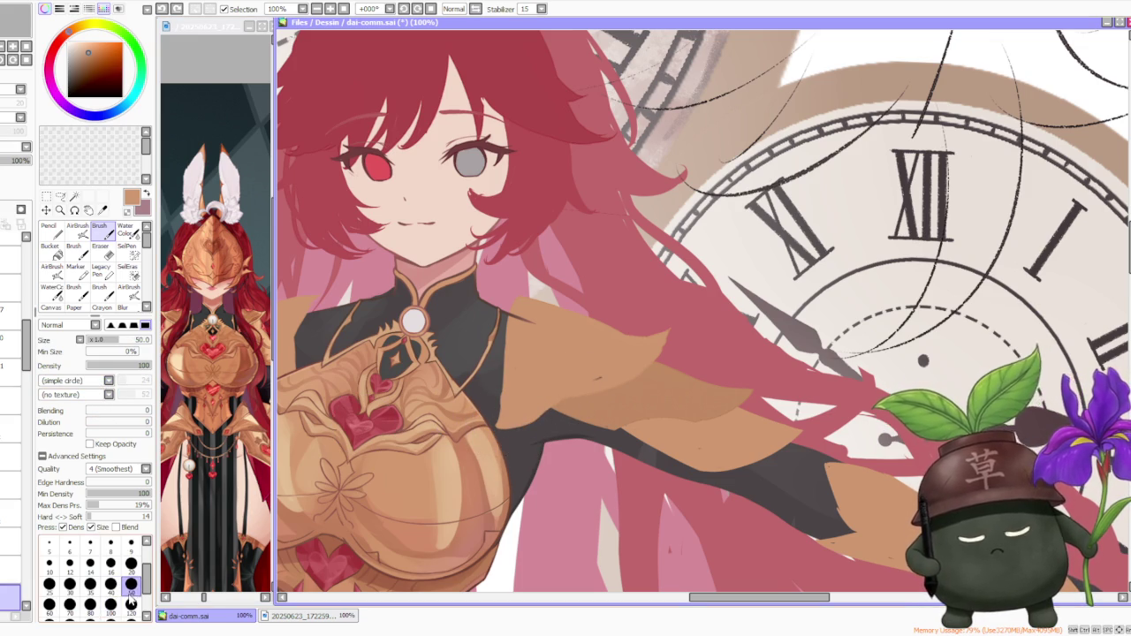
click(131, 583)
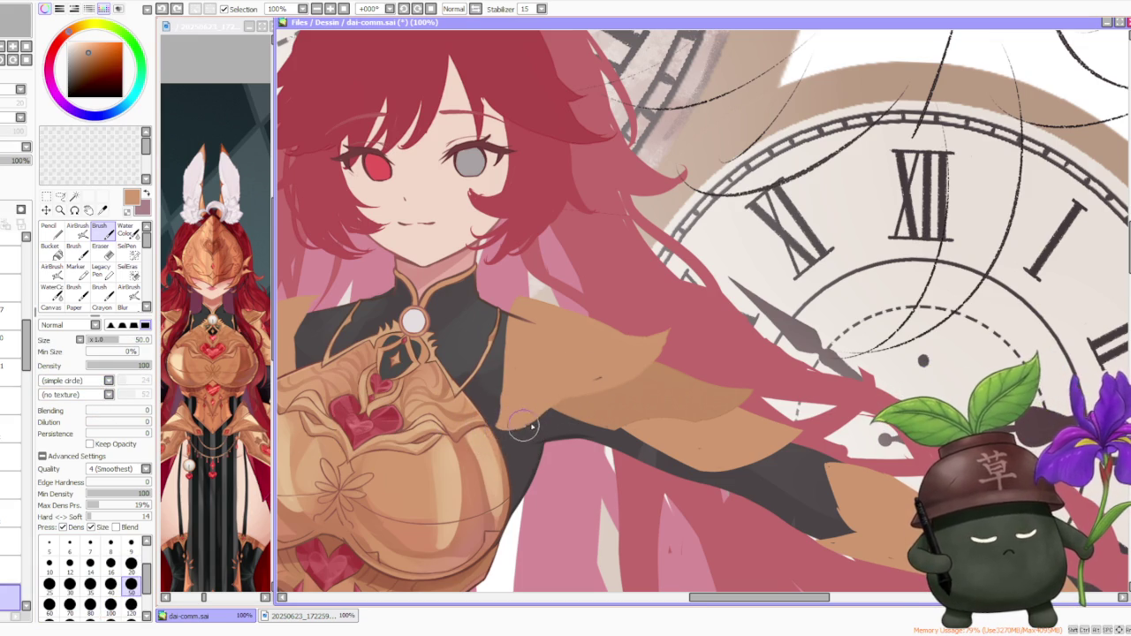
mouse_move(509, 415)
mouse_down()
mouse_move(531, 440)
mouse_move(497, 420)
mouse_up()
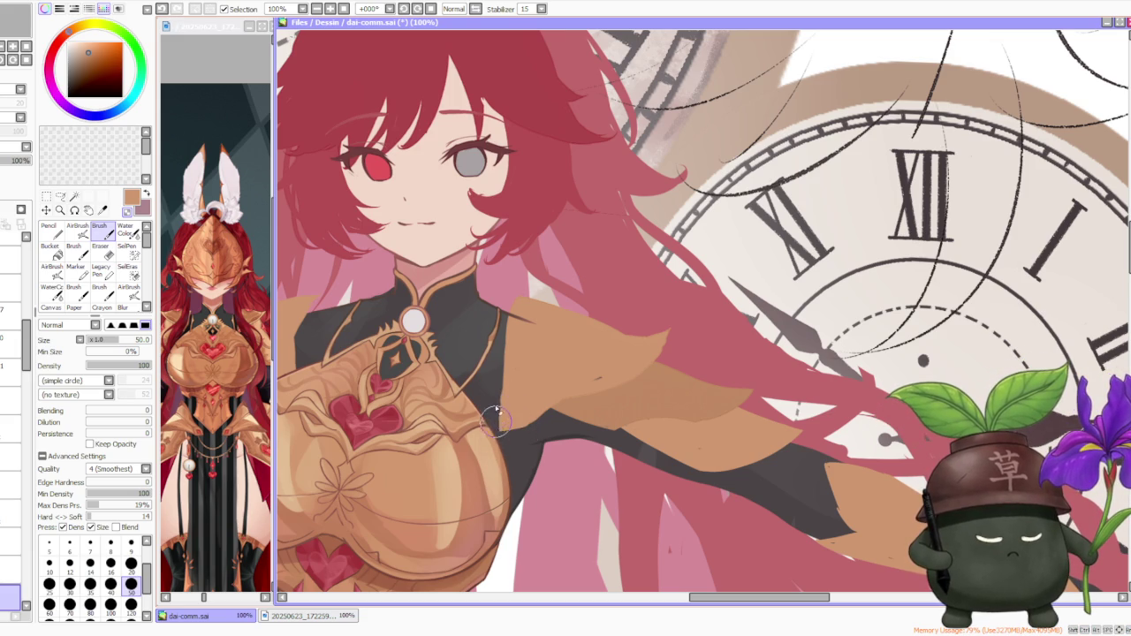
mouse_move(498, 431)
mouse_down()
mouse_move(496, 409)
mouse_move(501, 419)
mouse_up()
key(ctrl+z)
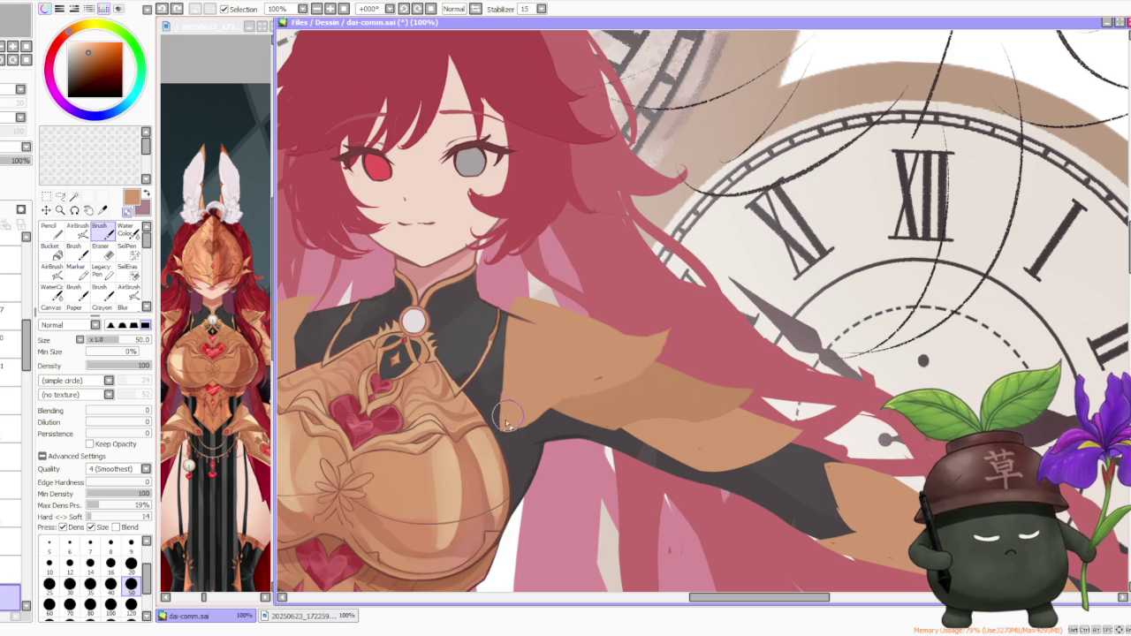
mouse_move(500, 419)
mouse_down()
mouse_move(504, 433)
mouse_move(535, 431)
mouse_up()
key(ctrl+z)
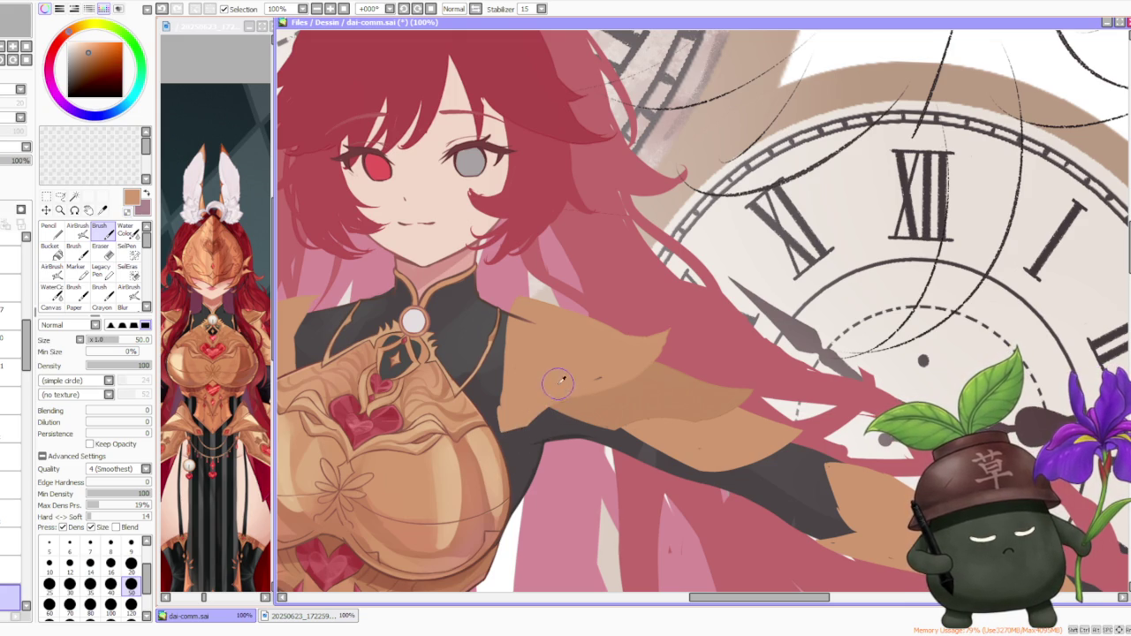
key(ctrl+z)
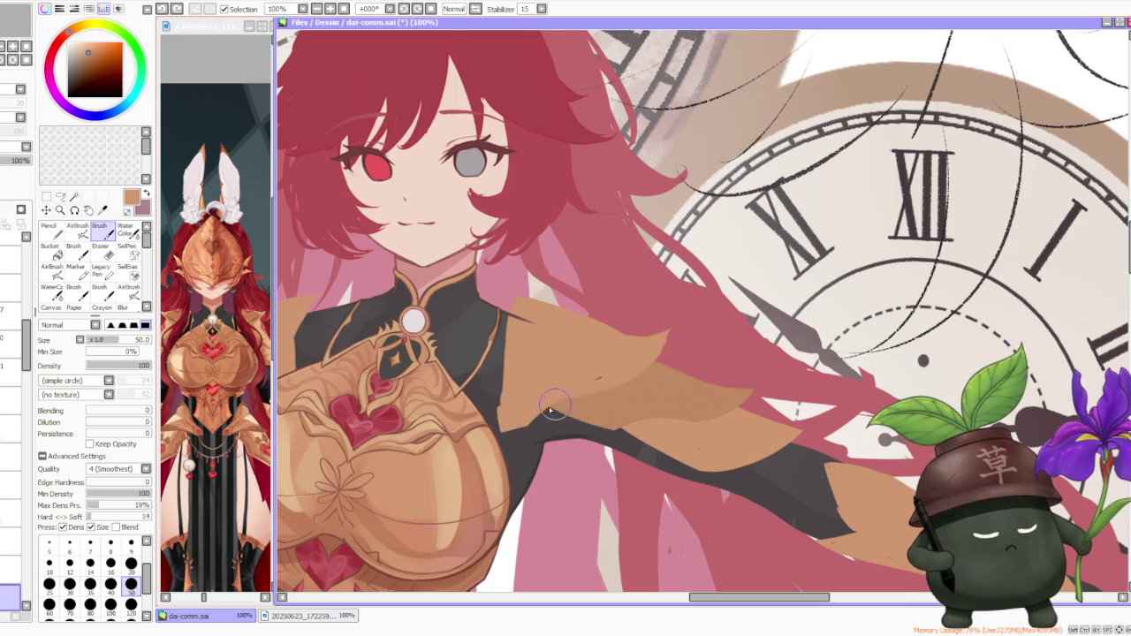
- Paint a darker shade on the shoulder plate, compare before and after, and leave it removed
drag(635, 358, 607, 373)
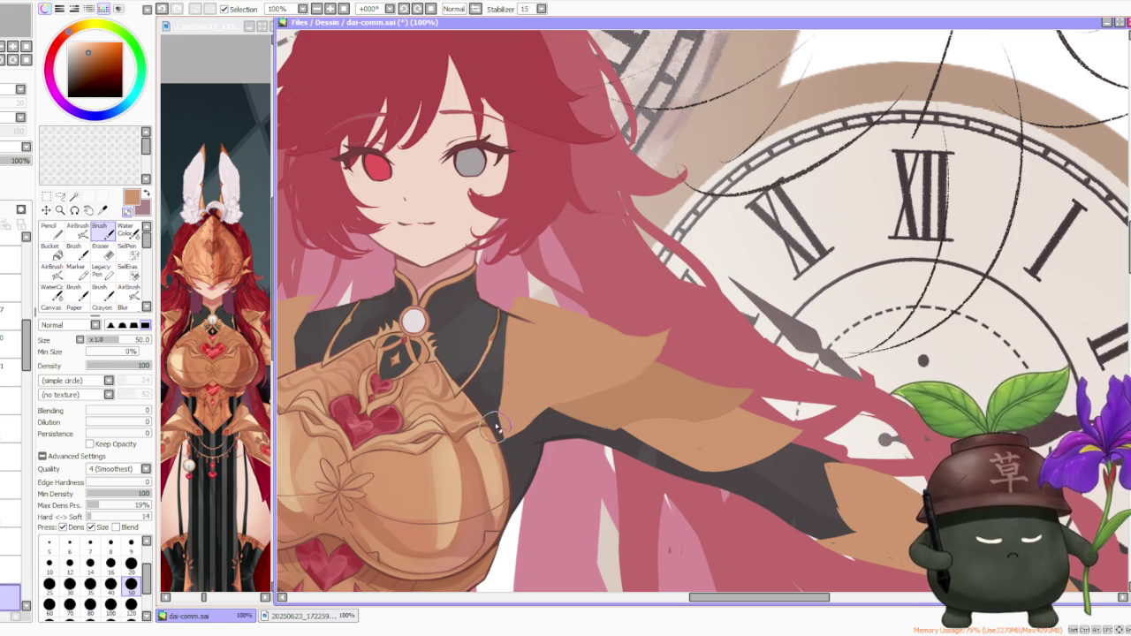
key(ctrl+z)
key(ctrl+y)
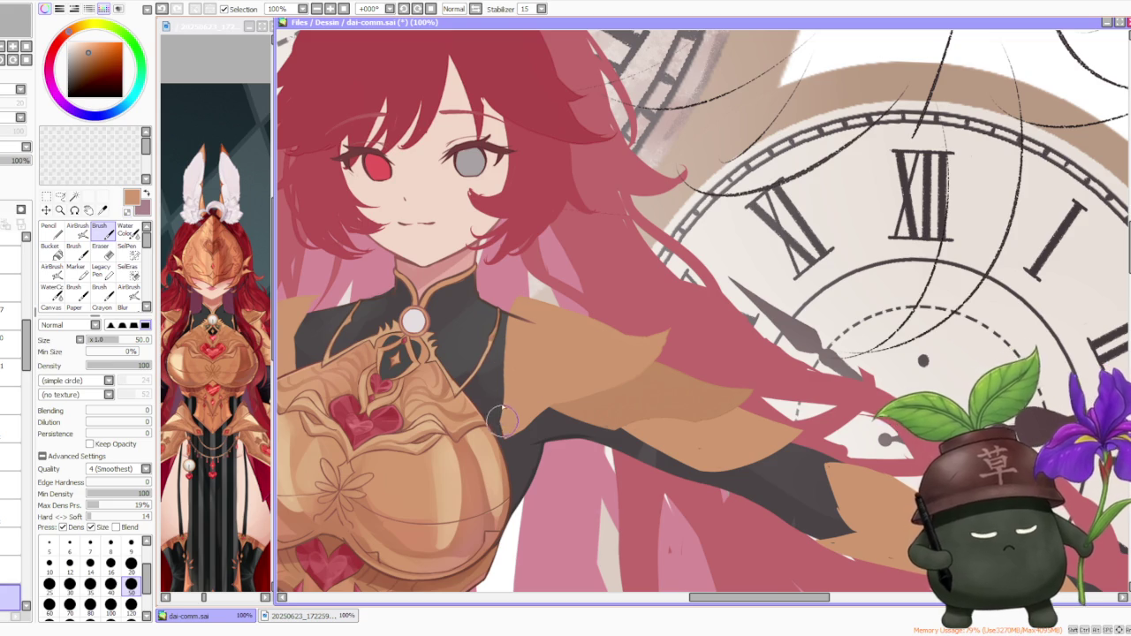
key(ctrl+z)
key(ctrl+y)
key(ctrl+z)
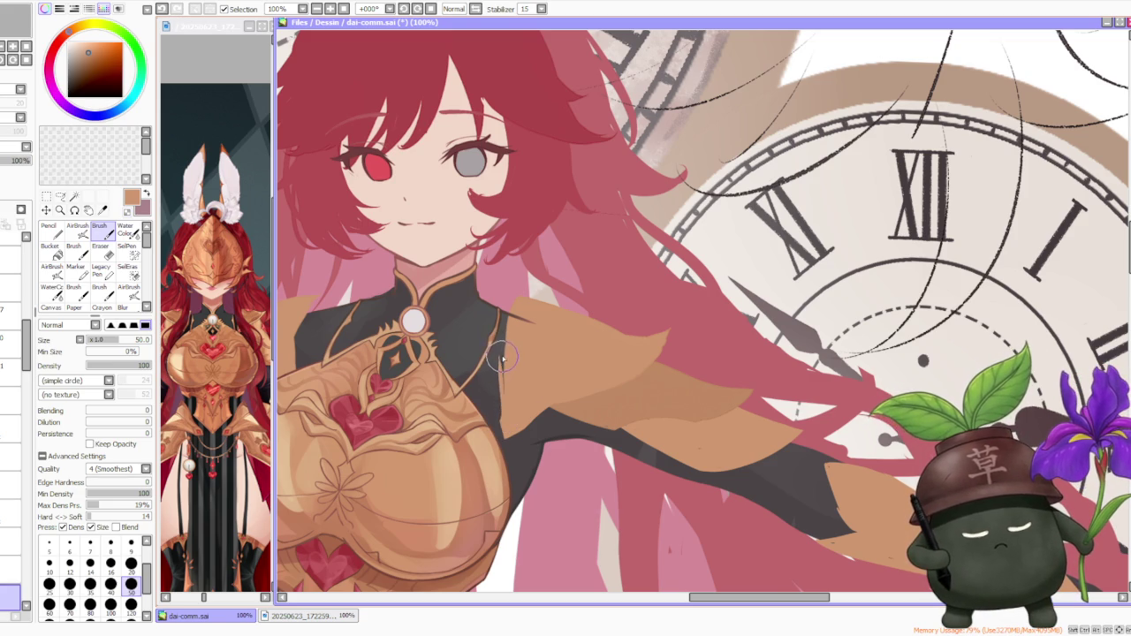
key(ctrl+y)
key(ctrl+z)
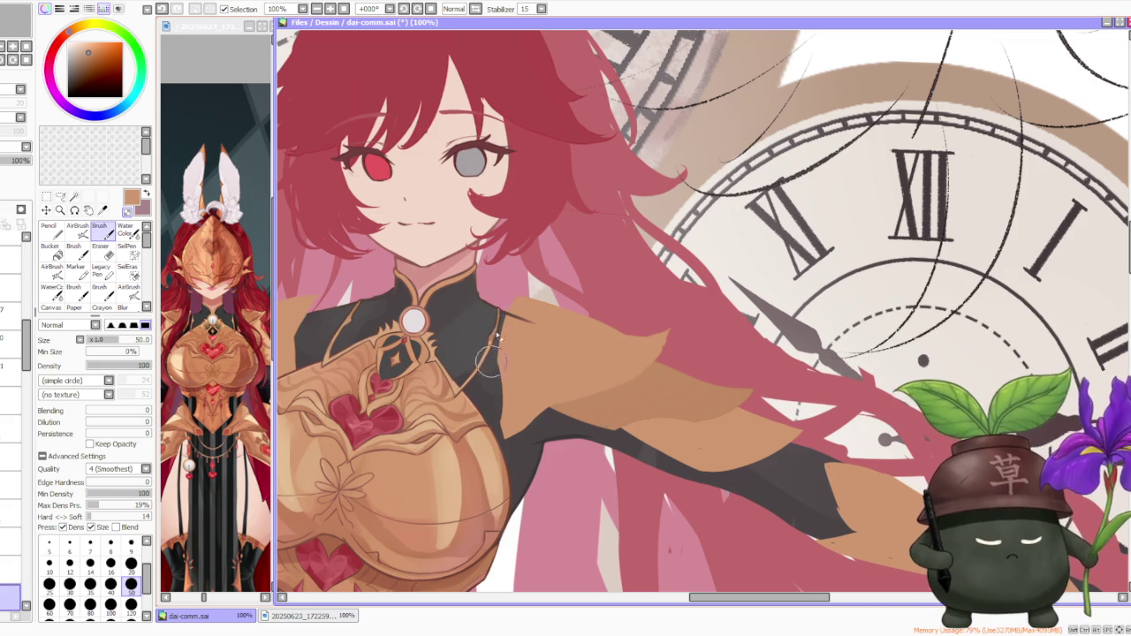
- Compare the shoulder with and without the shading strokes, then undo the last ones
scroll(598, 262, down, 2)
scroll(645, 263, up, 3)
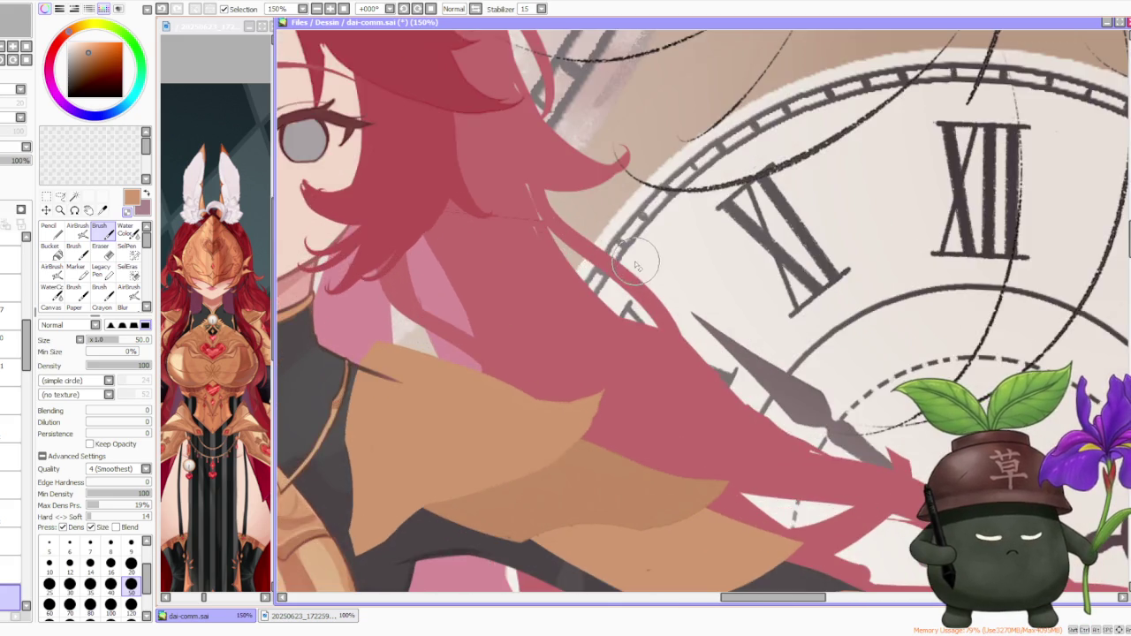
scroll(629, 265, down, 1)
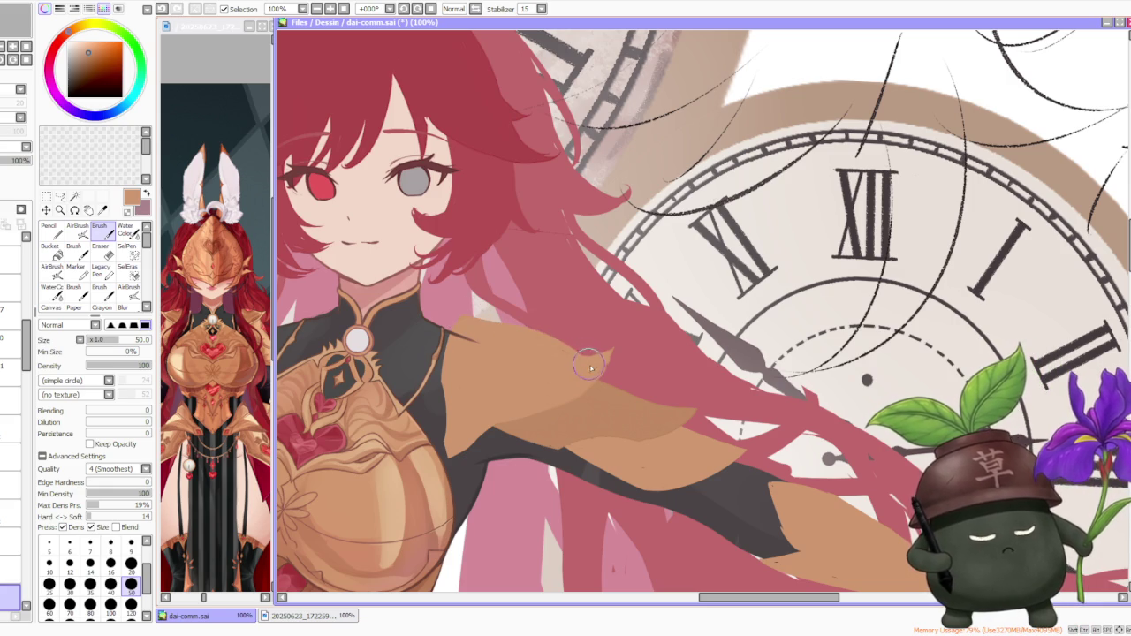
key(ctrl+z)
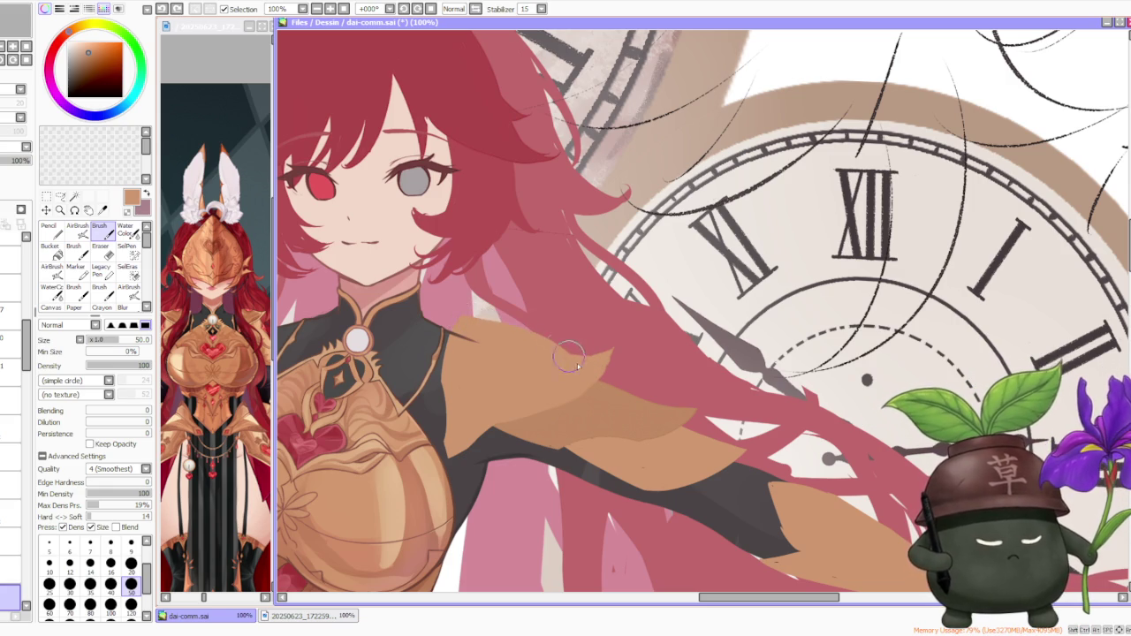
key(ctrl+z)
key(ctrl+y)
key(ctrl+z)
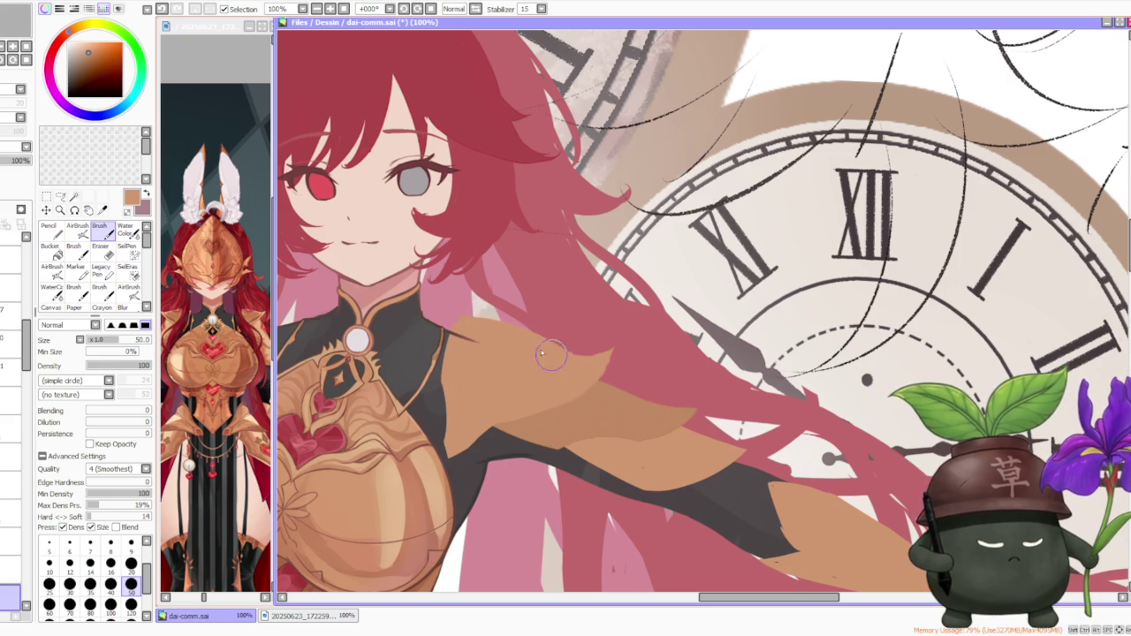
key(ctrl+z)
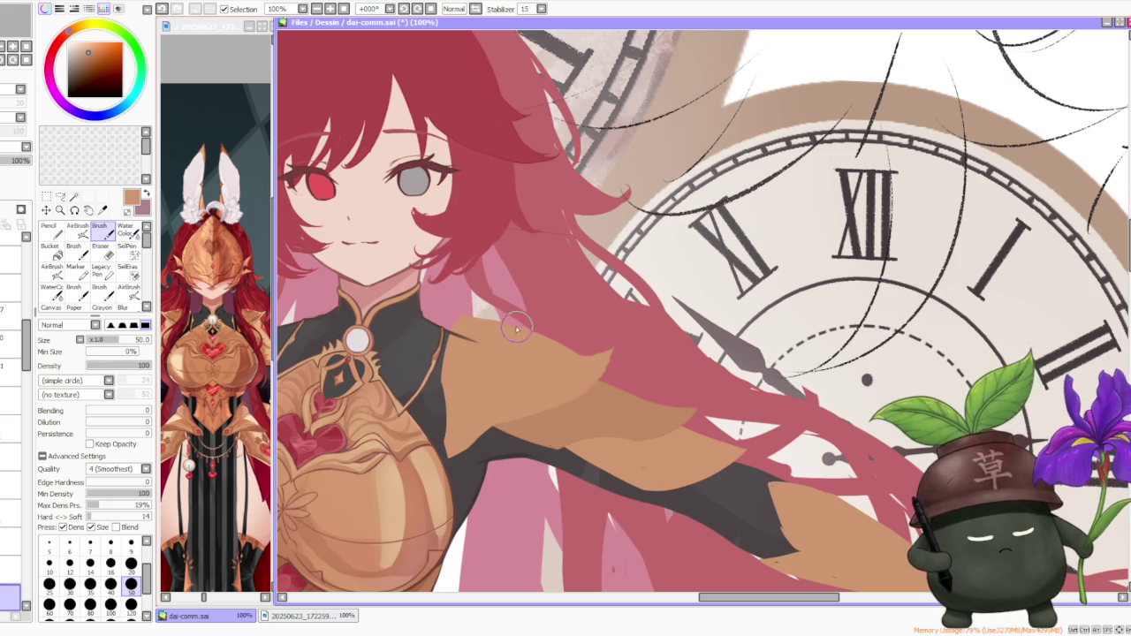
key(ctrl+y)
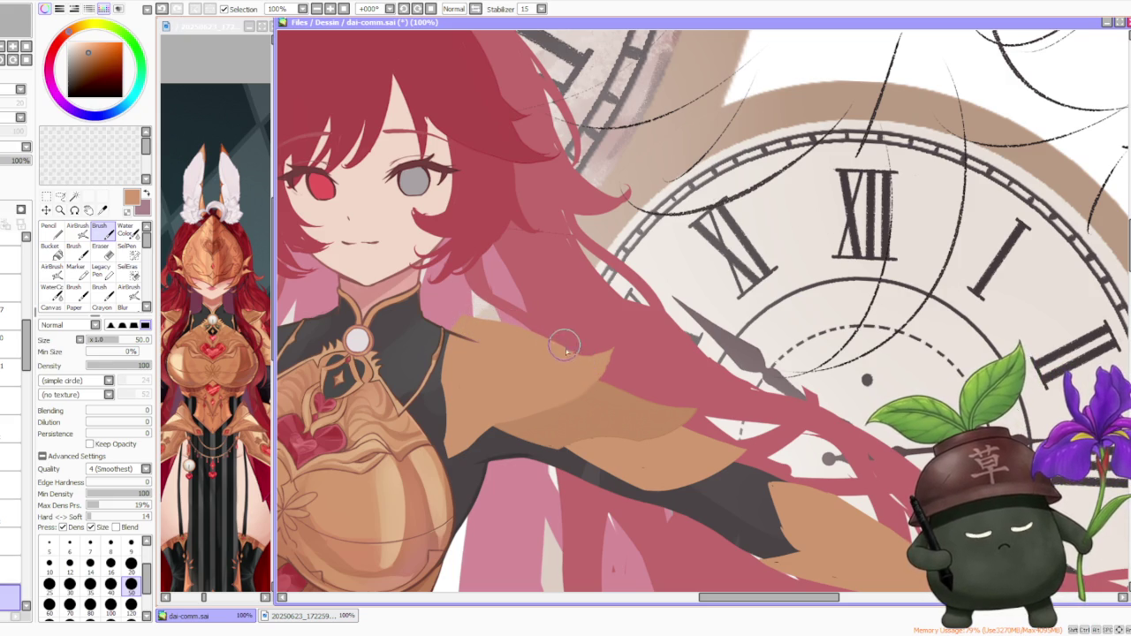
key(ctrl+z)
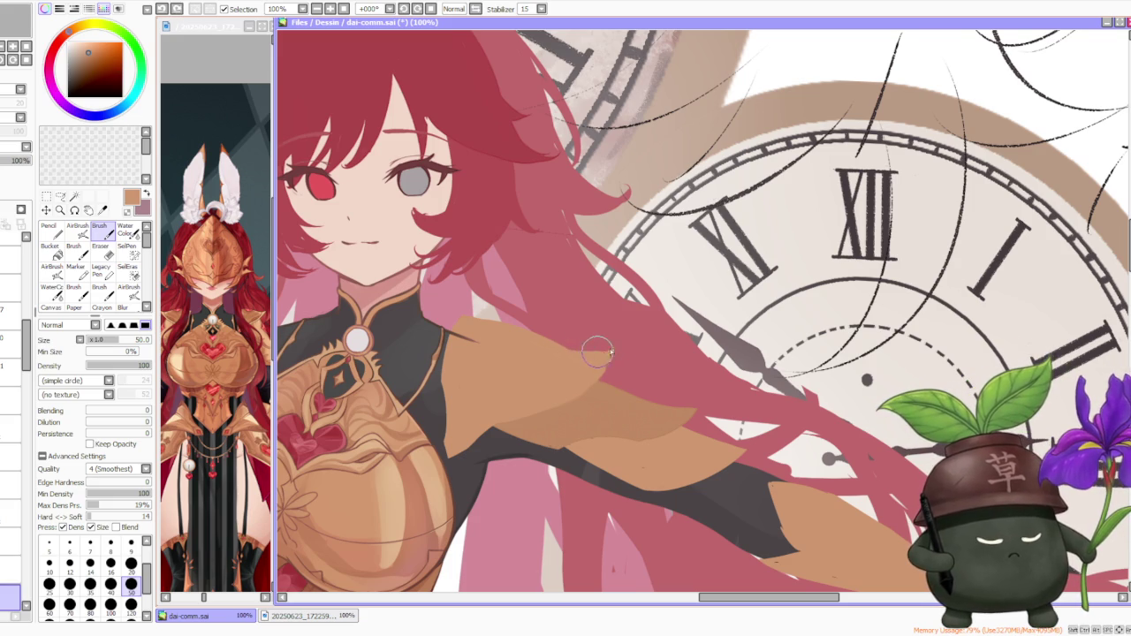
key(ctrl+z)
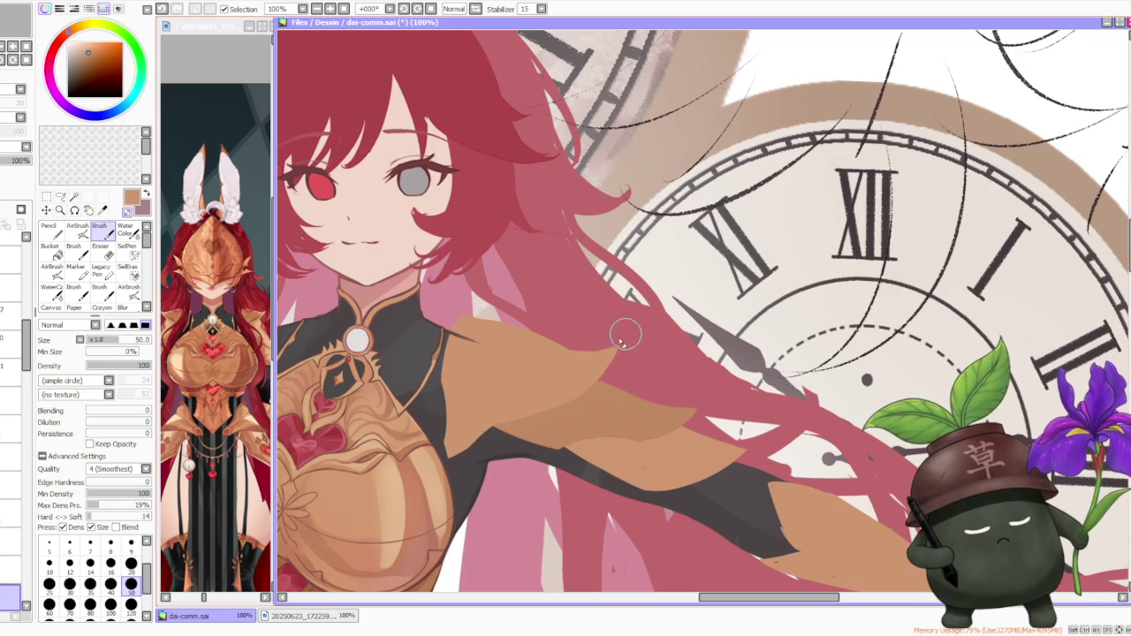
- Try a shading stroke along the shoulder edge several times, undoing each attempt
scroll(632, 333, down, 5)
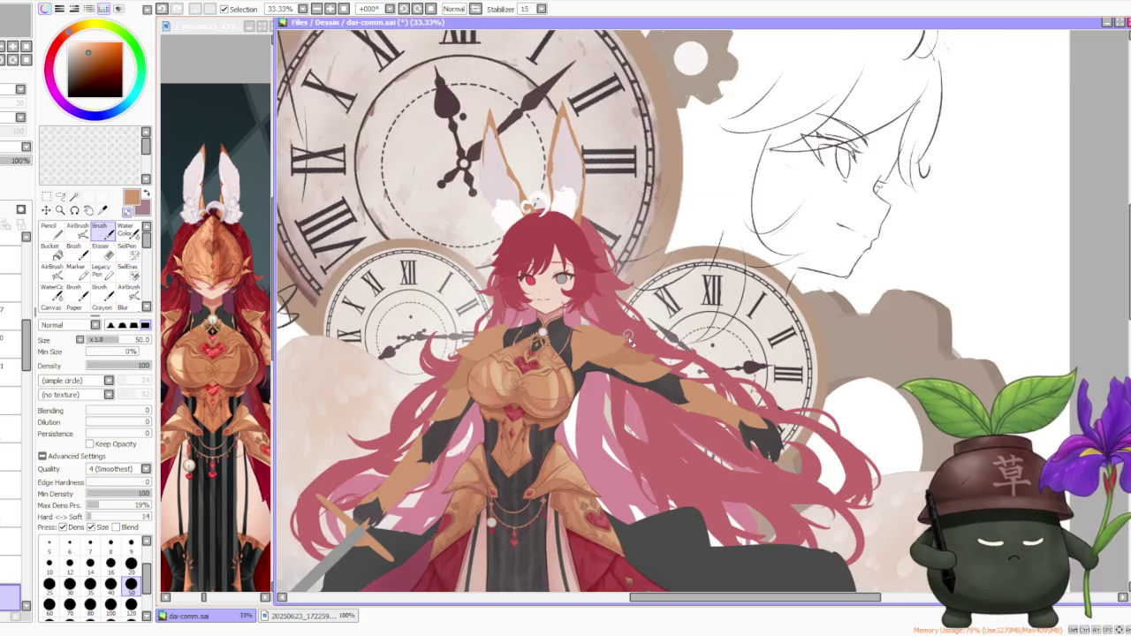
scroll(633, 343, up, 7)
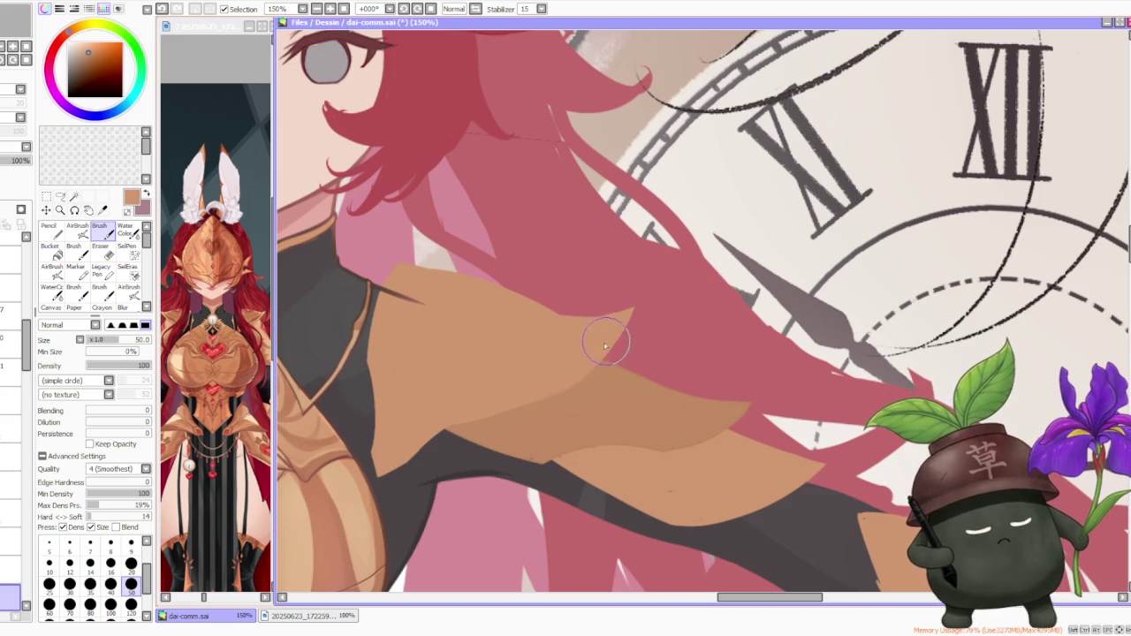
scroll(610, 344, down, 6)
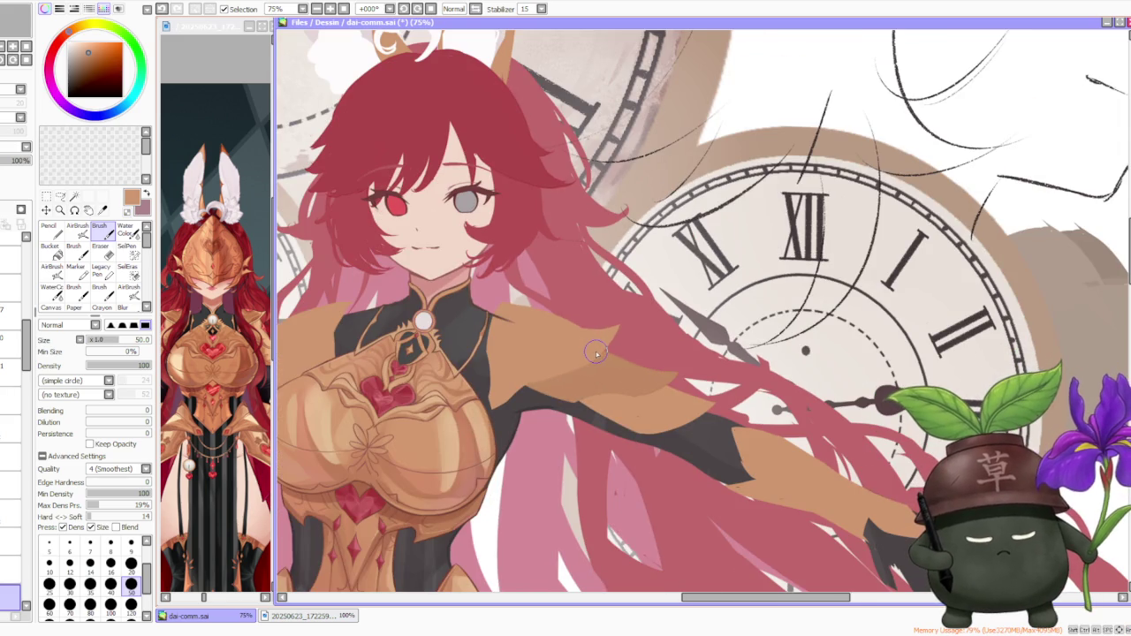
scroll(532, 409, up, 5)
scroll(532, 409, up, 1)
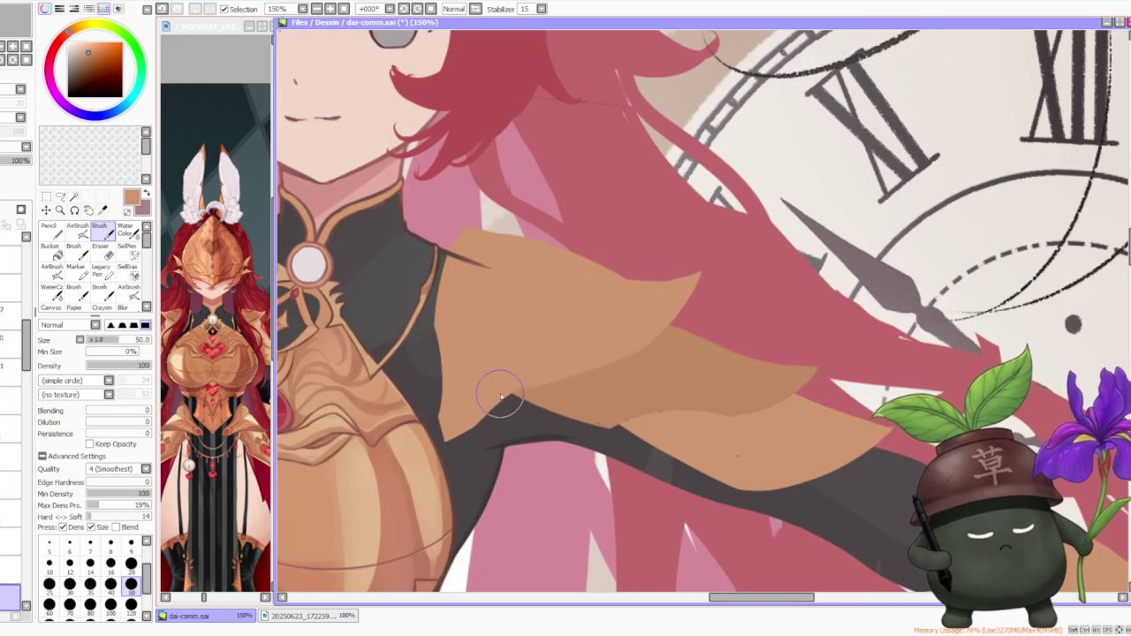
drag(499, 398, 619, 375)
key(ctrl+z)
drag(470, 391, 619, 371)
key(ctrl+z)
drag(504, 395, 592, 371)
key(ctrl+z)
mouse_move(495, 397)
mouse_down()
mouse_move(575, 353)
mouse_move(625, 354)
mouse_up()
key(ctrl+z)
drag(530, 379, 618, 371)
key(ctrl+z)
drag(511, 399, 619, 363)
key(ctrl+z)
key(ctrl+z)
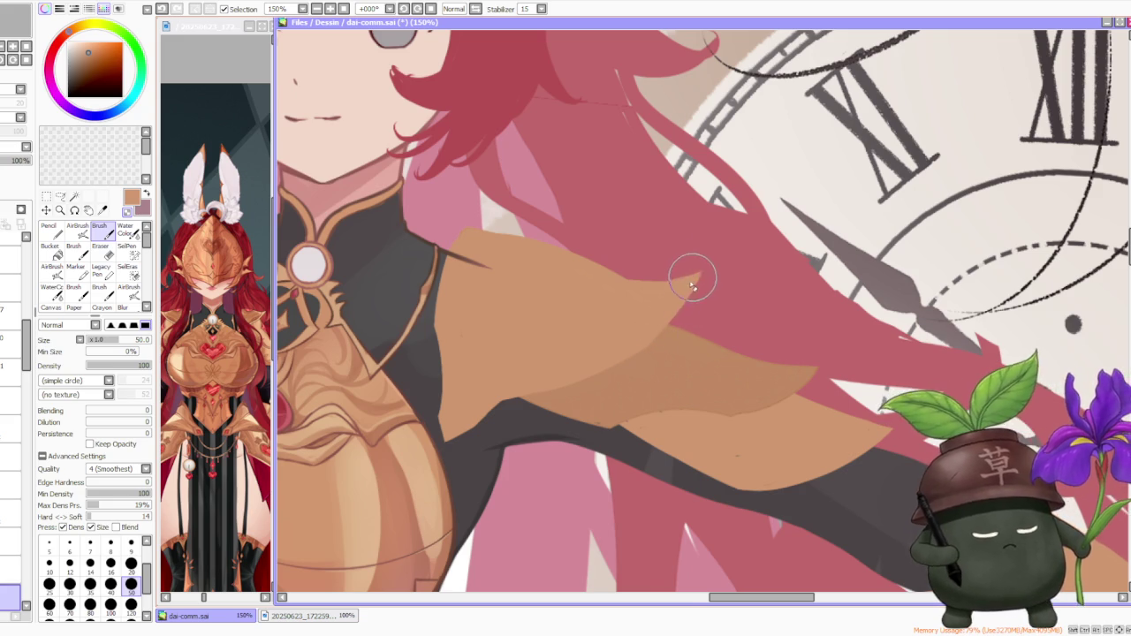
- Zoom out and back in to check the whole figure
scroll(694, 261, down, 2)
scroll(699, 250, down, 1)
scroll(699, 250, down, 1)
scroll(703, 230, down, 1)
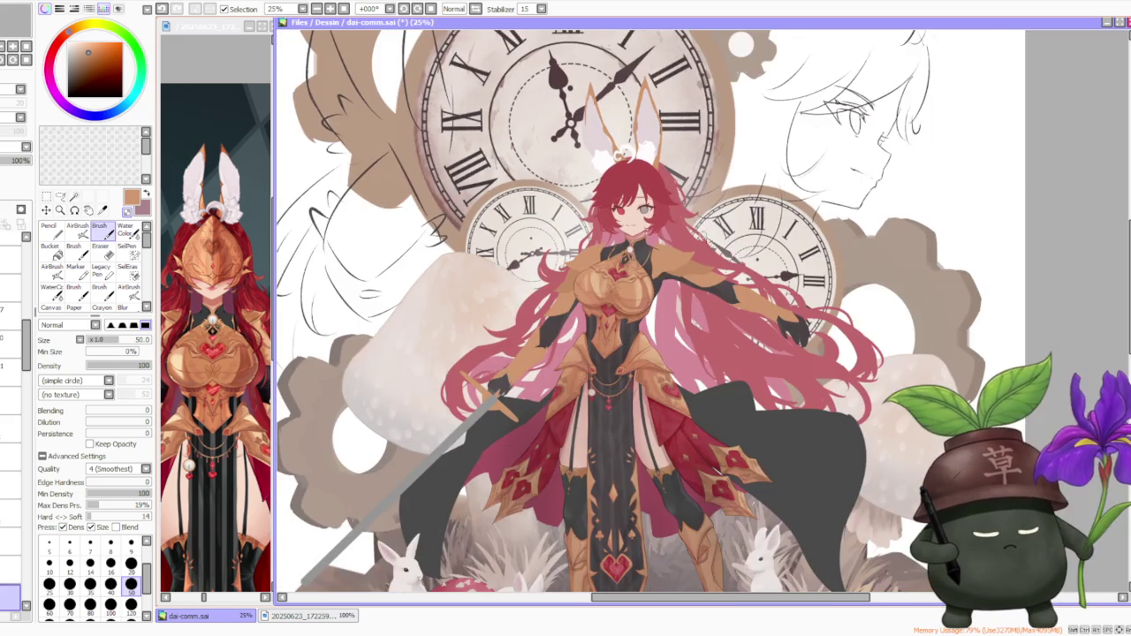
scroll(703, 234, up, 3)
scroll(491, 447, up, 1)
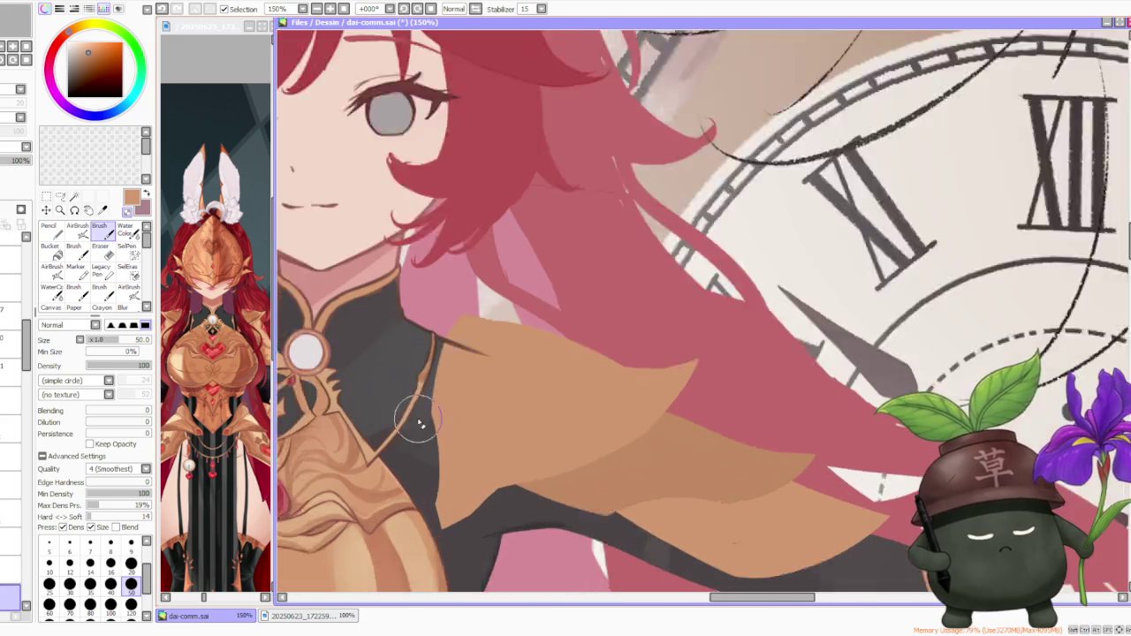
scroll(446, 389, up, 1)
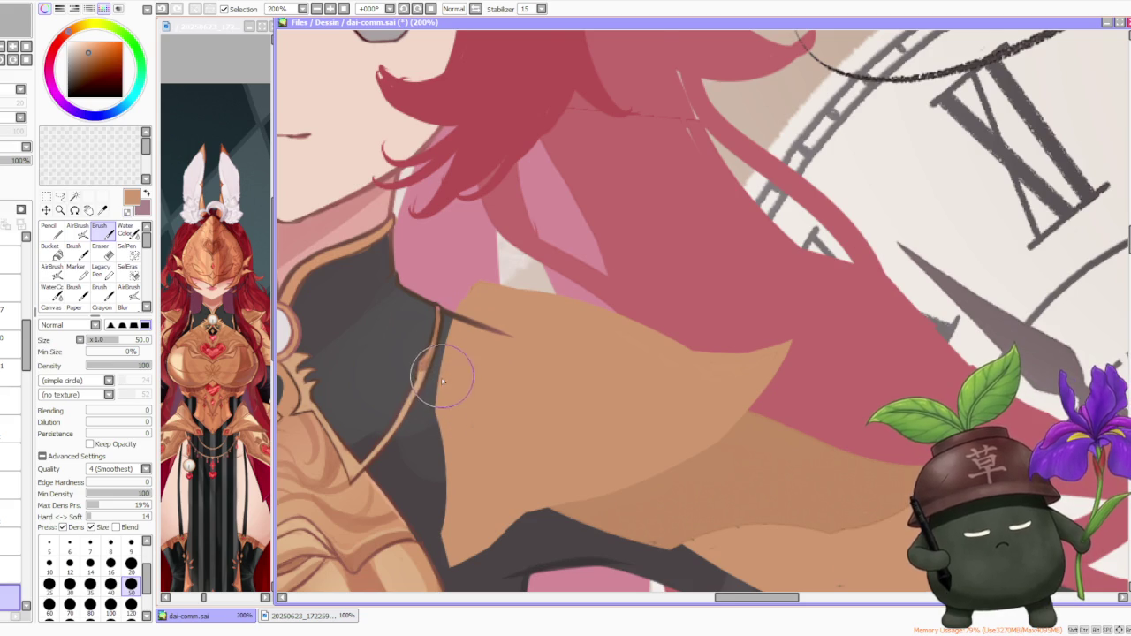
scroll(446, 380, down, 2)
scroll(495, 425, up, 2)
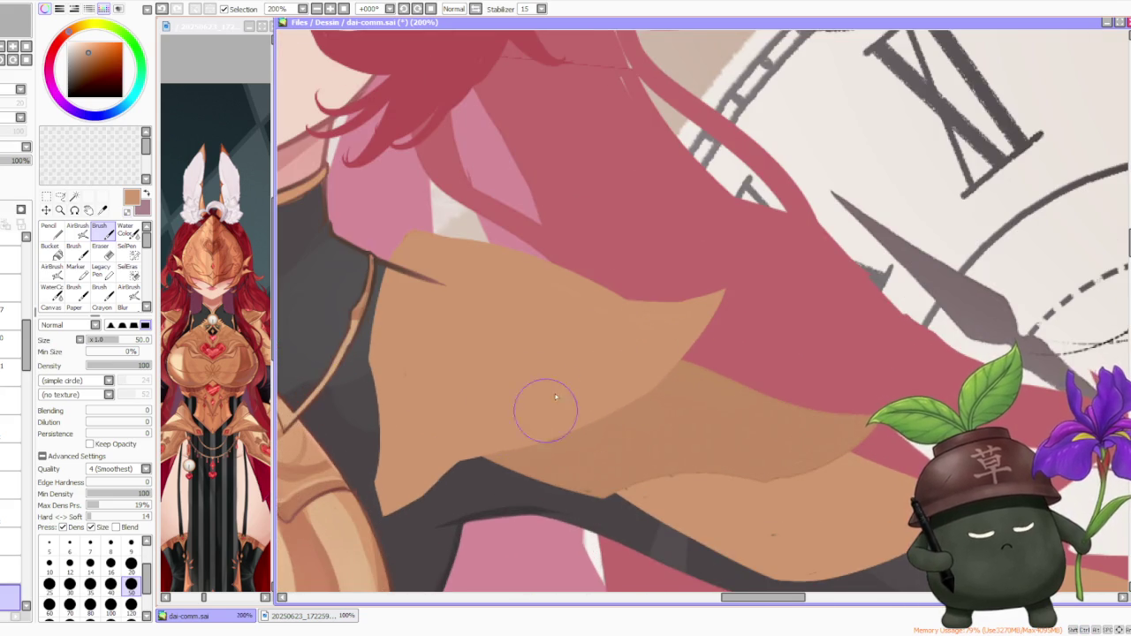
scroll(548, 411, down, 2)
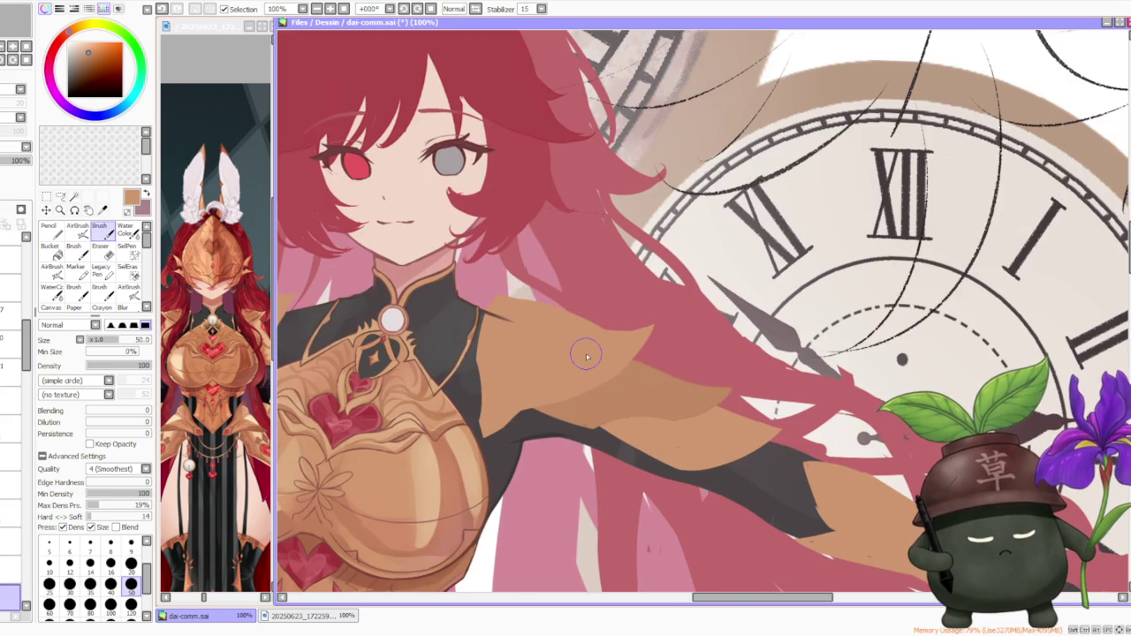
scroll(586, 356, down, 1)
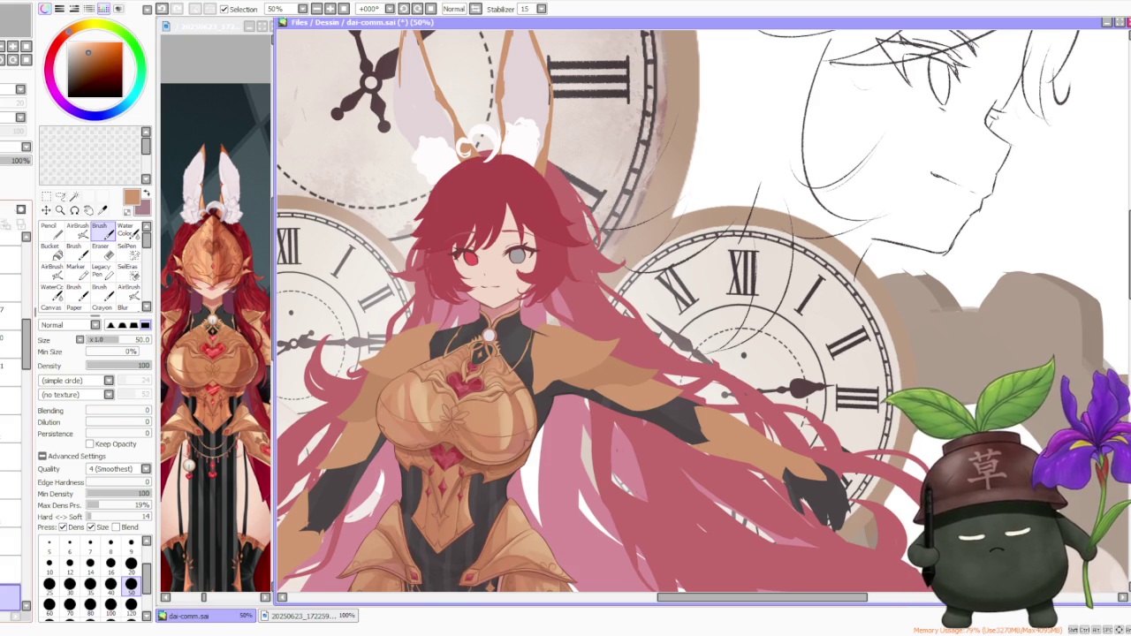
scroll(535, 433, up, 1)
scroll(538, 442, up, 1)
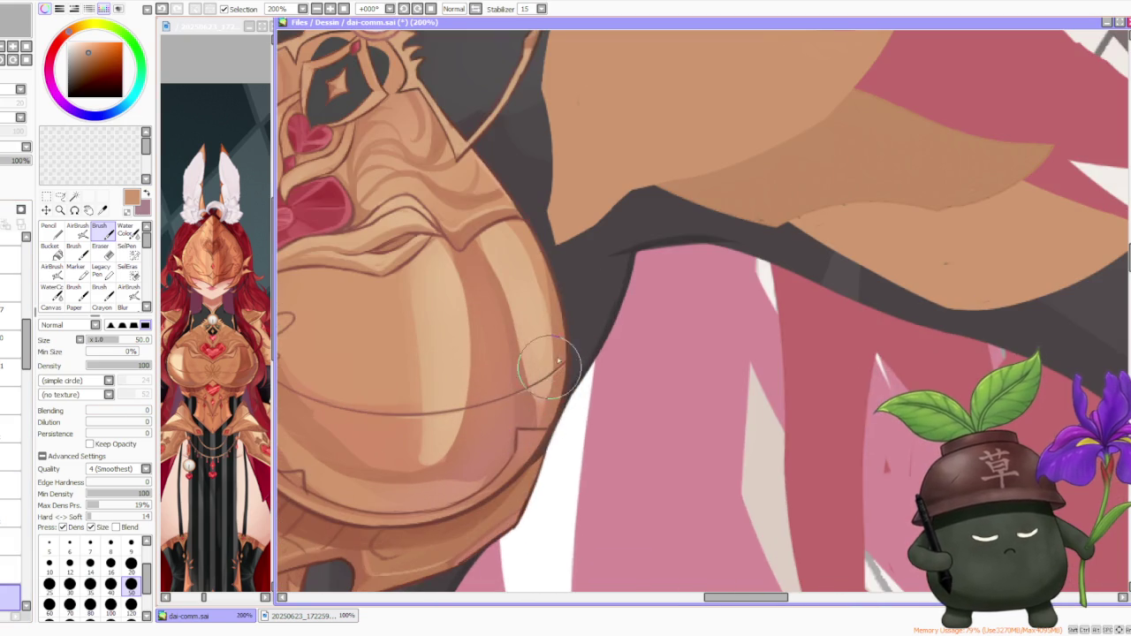
scroll(565, 333, down, 1)
scroll(610, 247, down, 2)
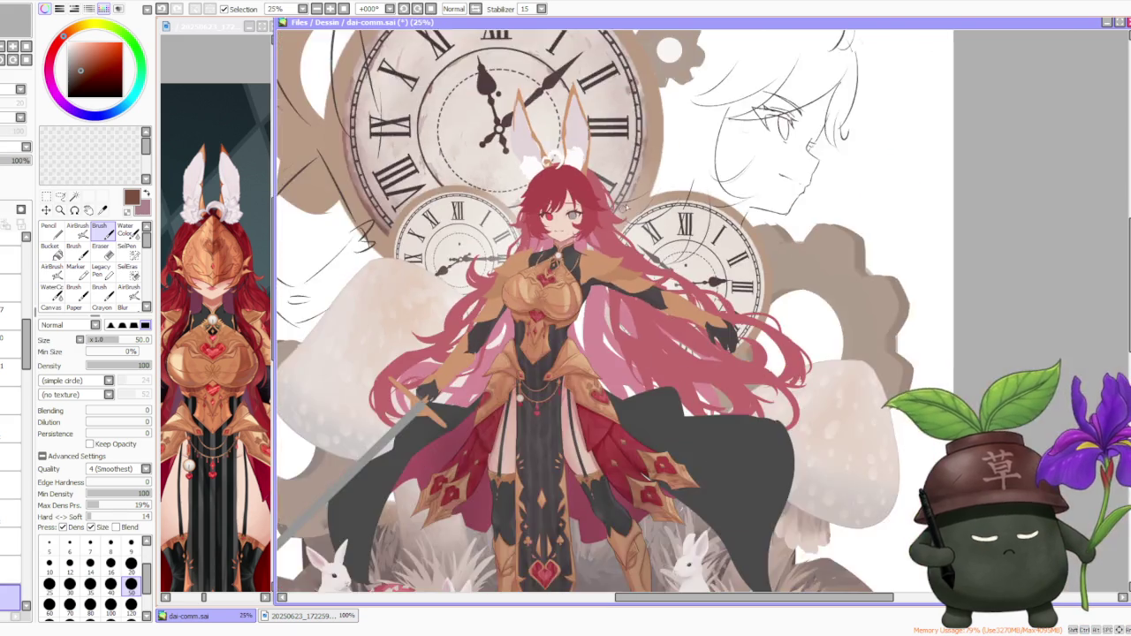
scroll(620, 217, up, 1)
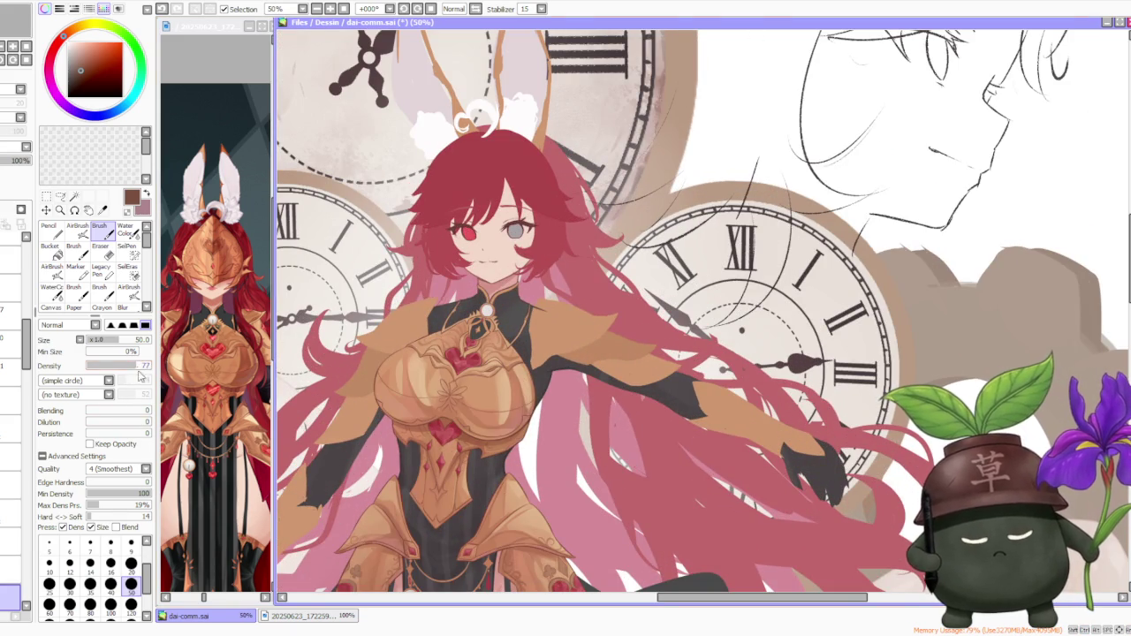
- Set the brush to size 16, zoom in, and test a small stroke at the armour's dark edge
click(110, 563)
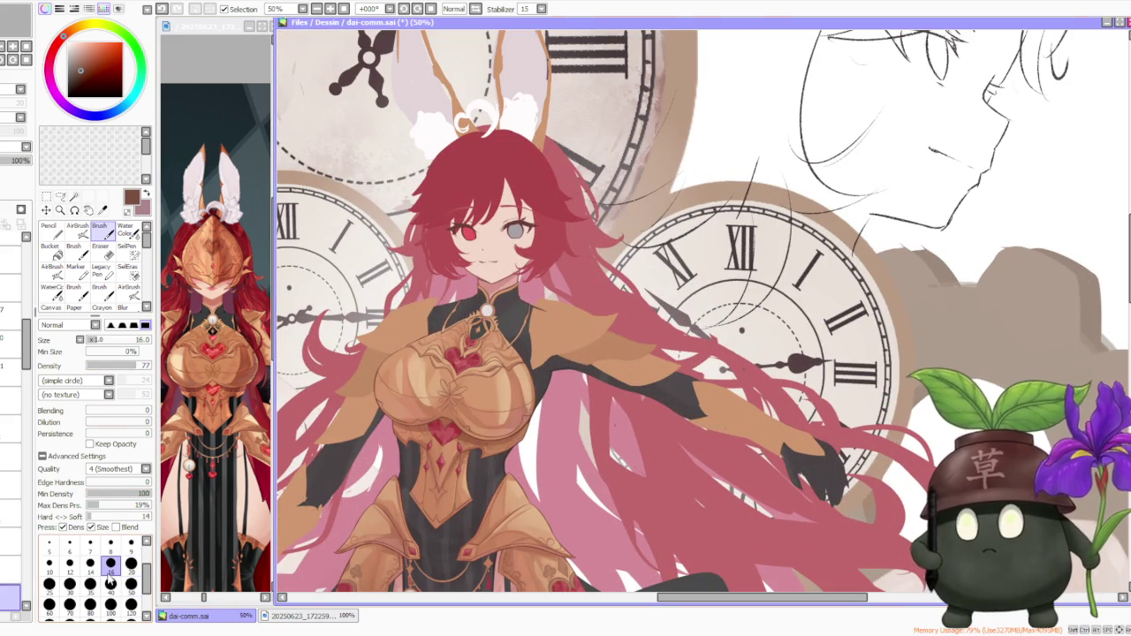
scroll(529, 353, up, 2)
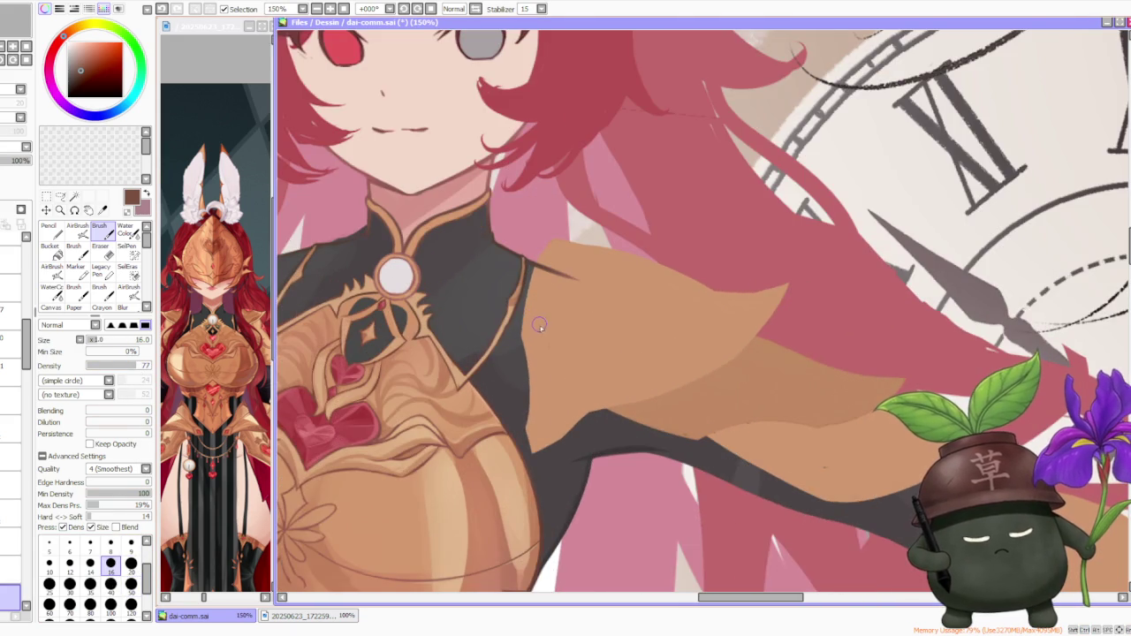
scroll(538, 324, up, 1)
key(ctrl+z)
scroll(504, 449, up, 2)
scroll(498, 467, up, 1)
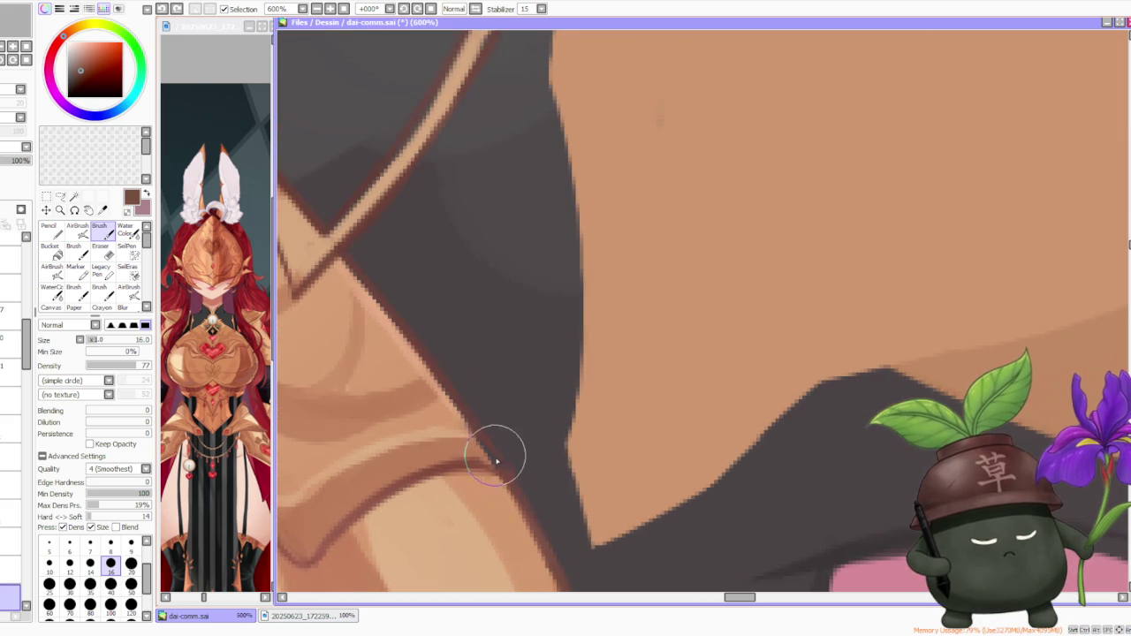
scroll(472, 460, down, 2)
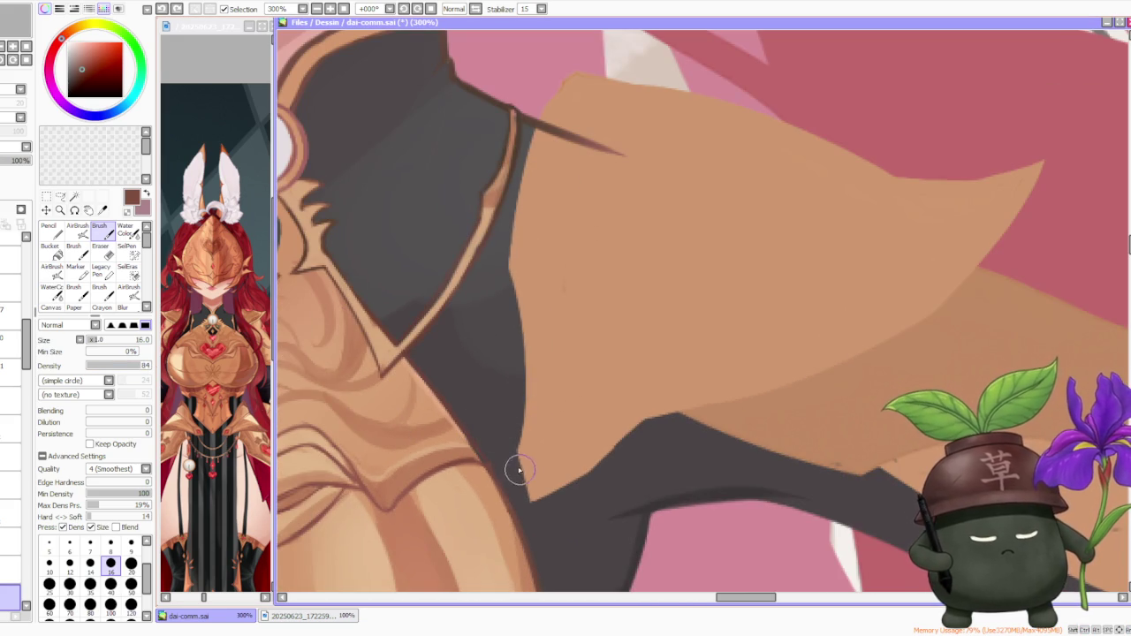
drag(527, 493, 530, 502)
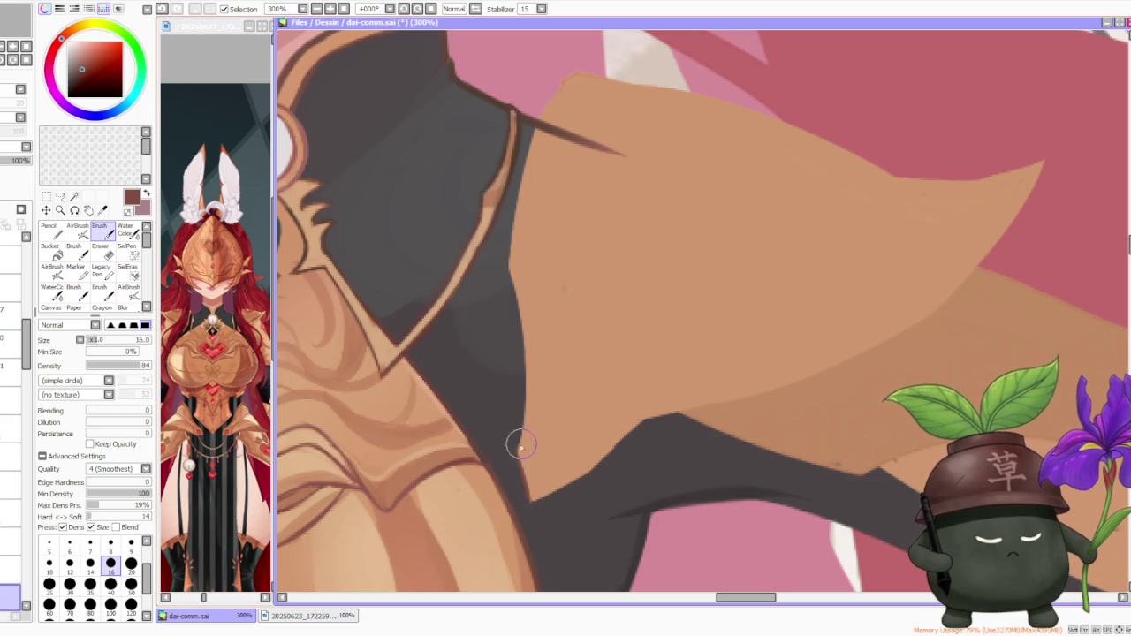
key(ctrl+z)
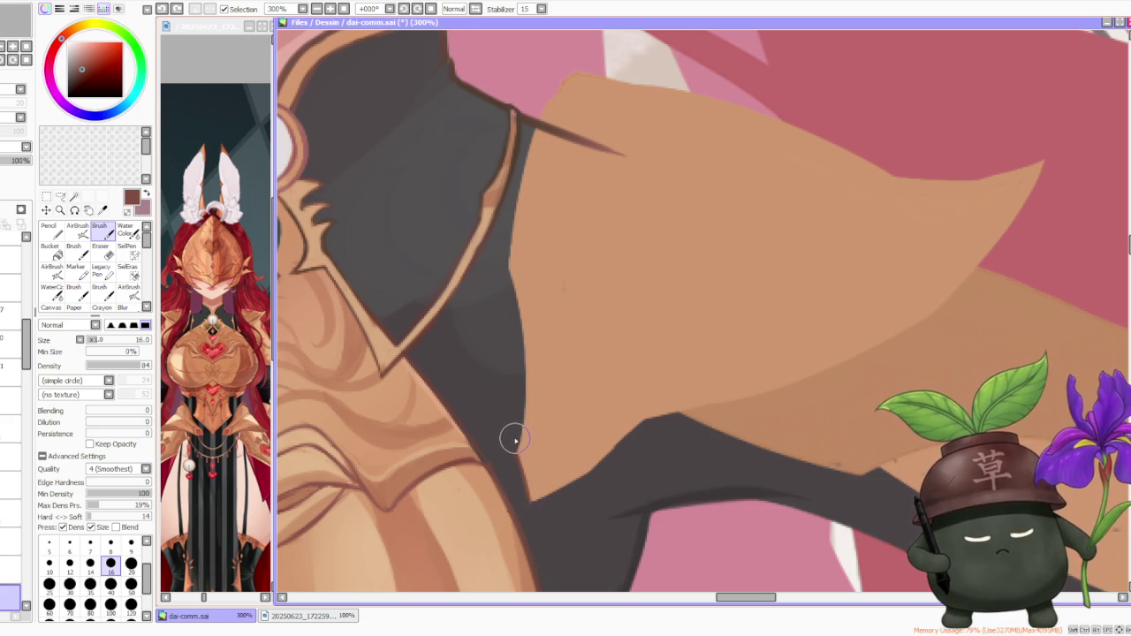
- Compare the cape edge with and without the last stroke, leaving it undone
scroll(507, 412, down, 3)
scroll(521, 320, up, 1)
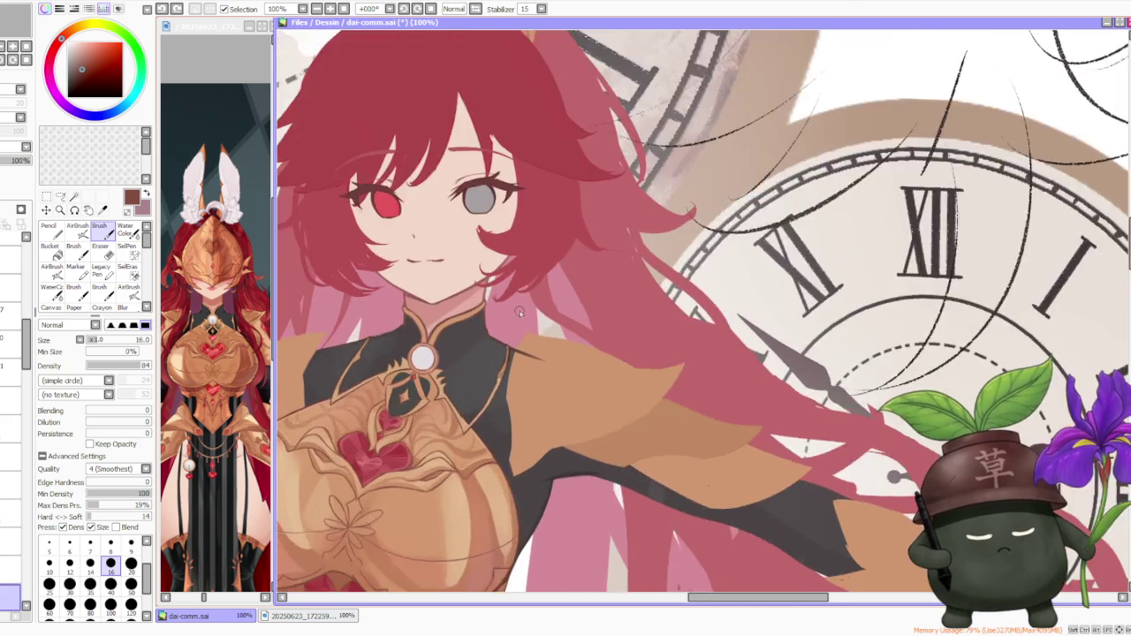
scroll(525, 323, up, 2)
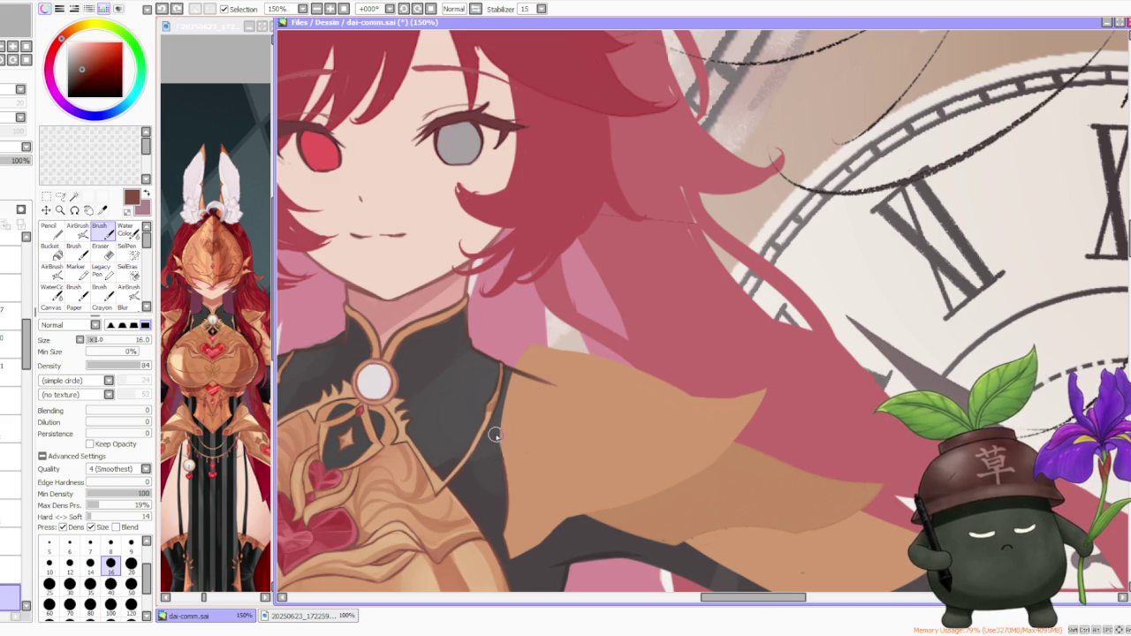
scroll(500, 466, up, 3)
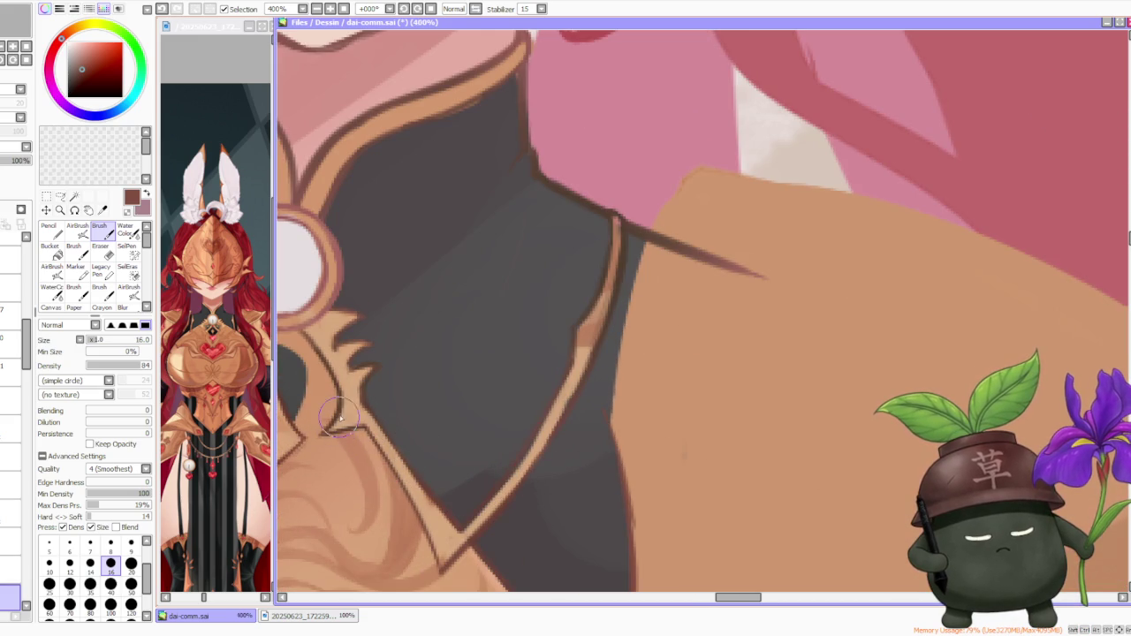
scroll(338, 422, down, 2)
scroll(341, 417, down, 1)
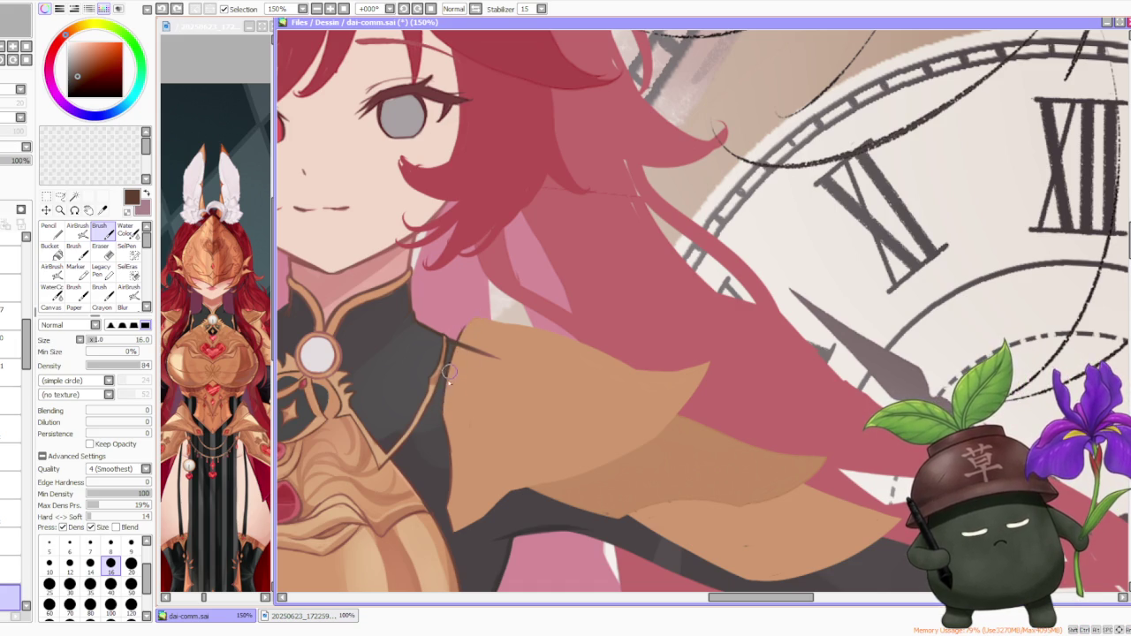
key(ctrl+z)
key(ctrl+y)
key(ctrl+z)
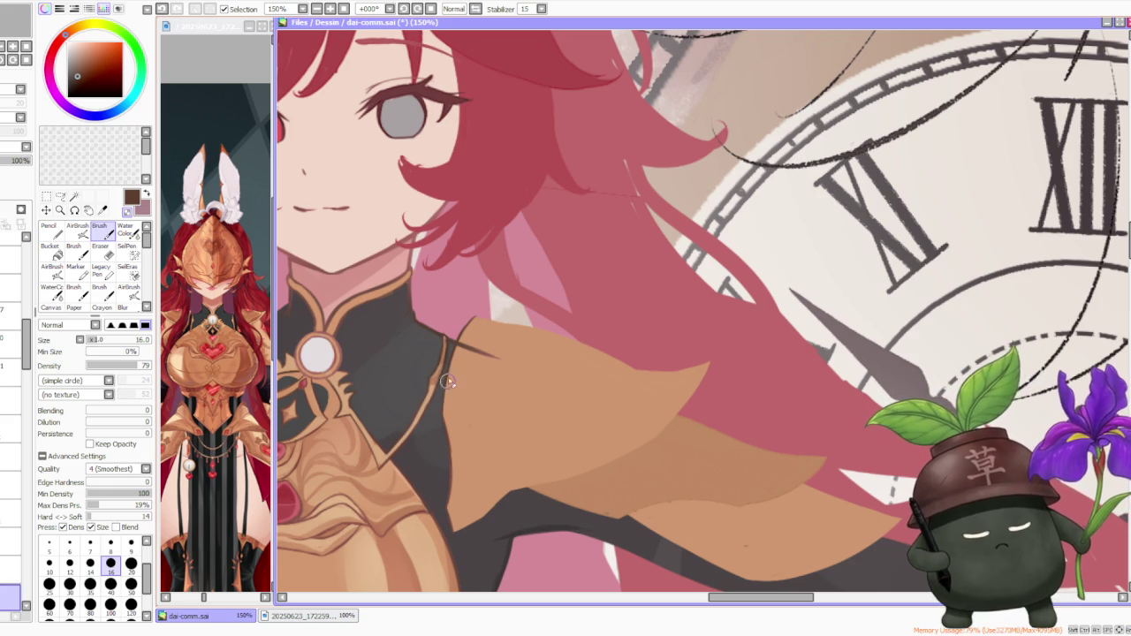
- Draw the brown edge line along the sleeve boundary in three strokes
scroll(453, 376, up, 1)
scroll(450, 389, up, 1)
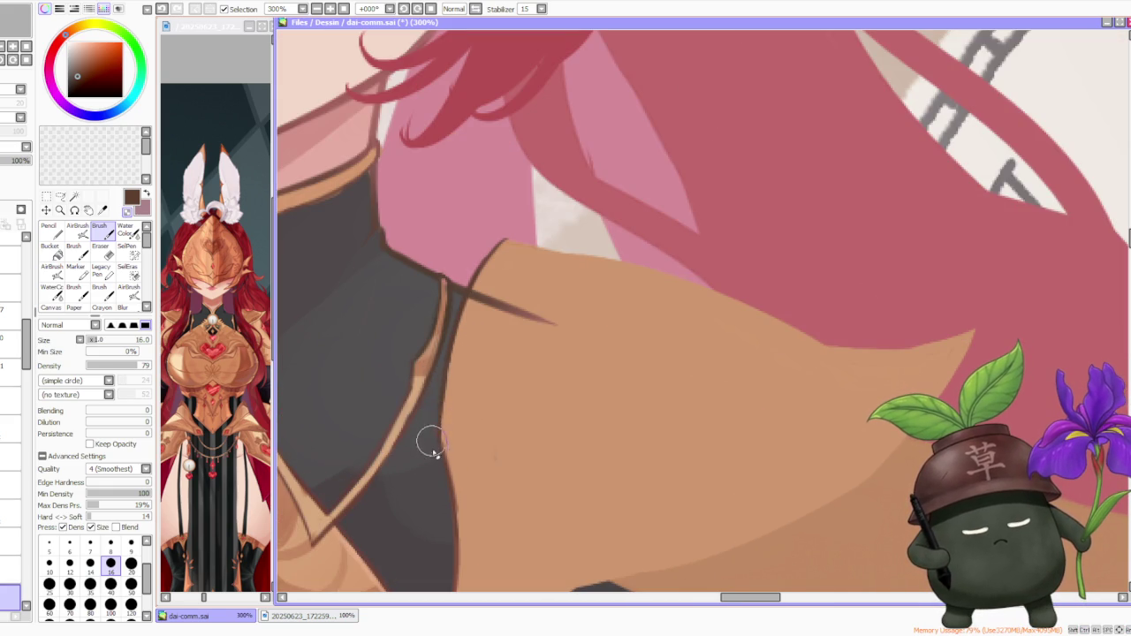
scroll(433, 415, down, 2)
scroll(437, 424, up, 2)
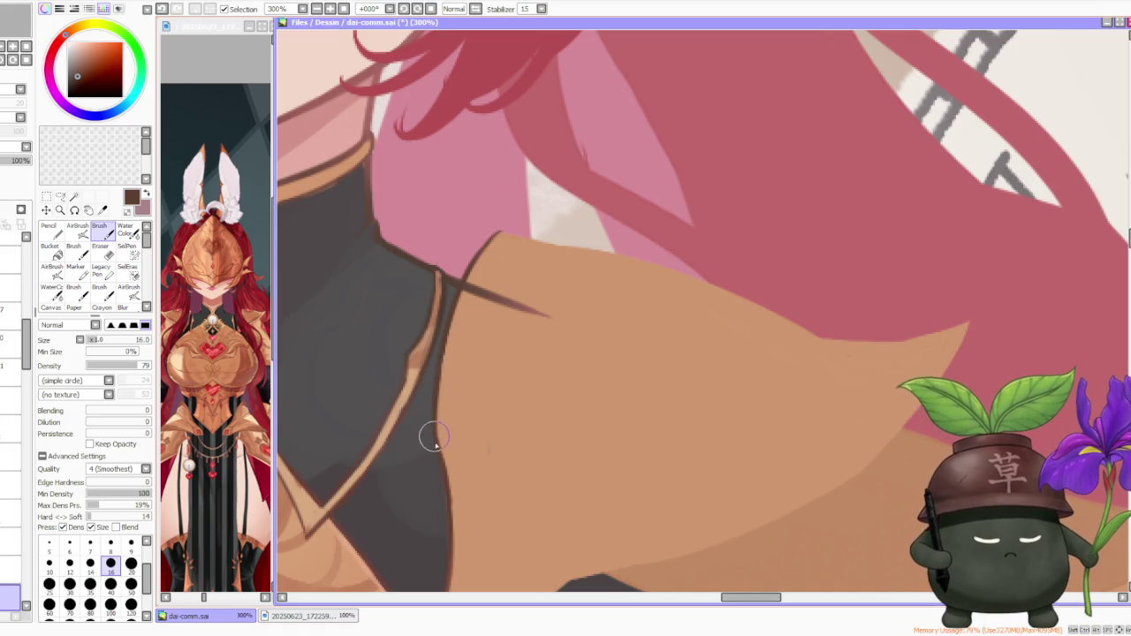
scroll(447, 343, down, 4)
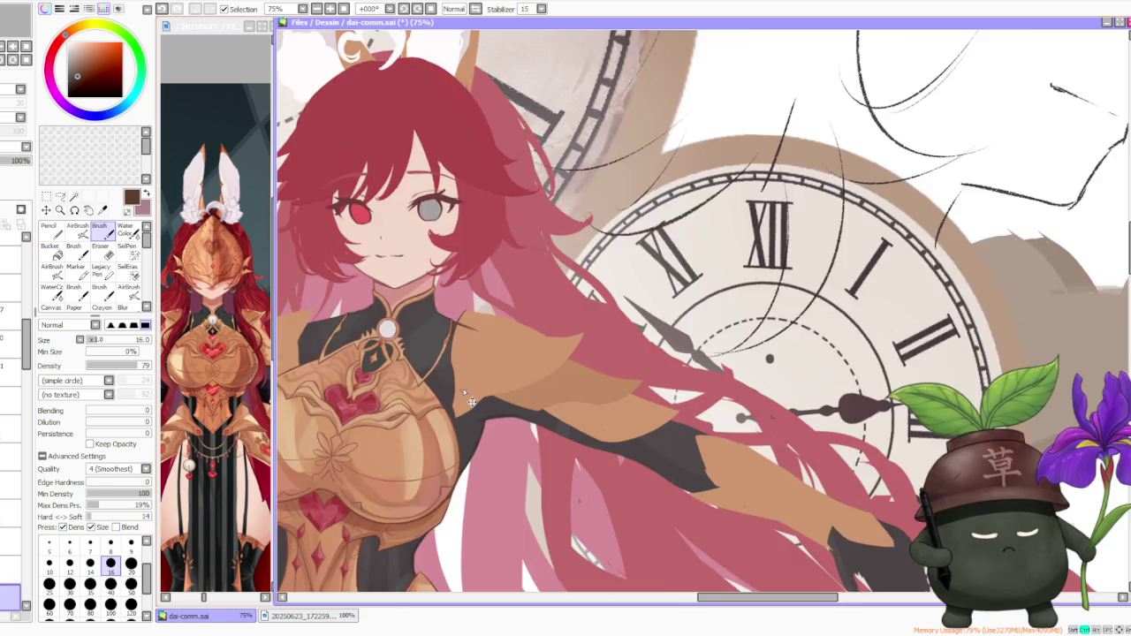
scroll(467, 454, up, 2)
scroll(468, 455, up, 2)
drag(441, 455, 489, 432)
drag(451, 464, 505, 425)
drag(445, 450, 510, 412)
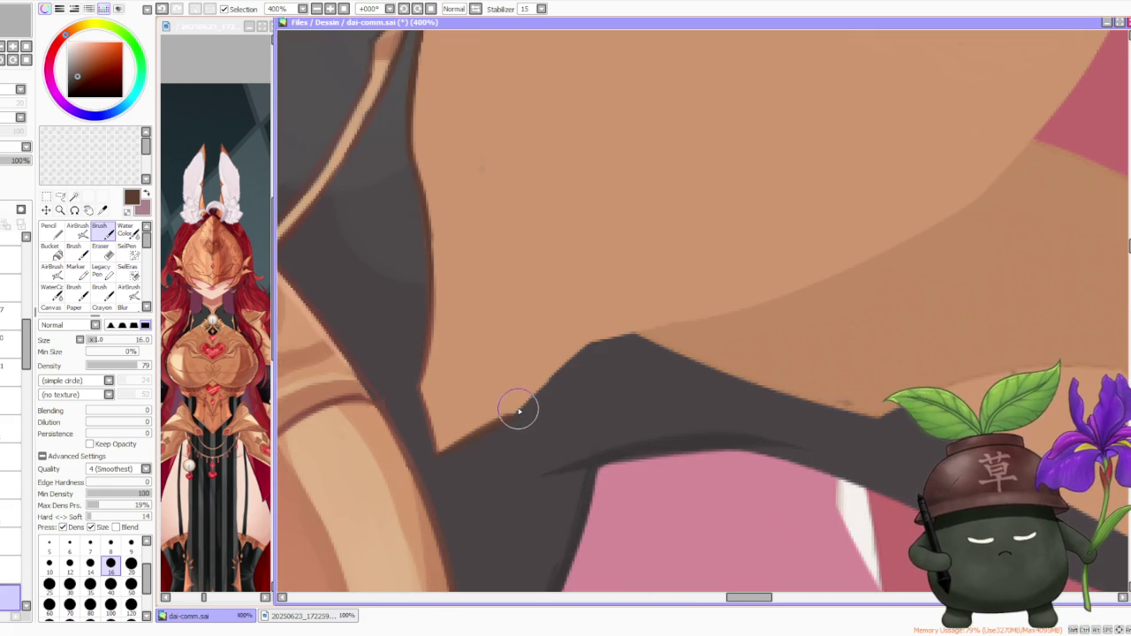
- Extend the edge line up along the pauldron, redrawing and retracing it
drag(516, 414, 589, 344)
key(ctrl+z)
drag(503, 427, 592, 347)
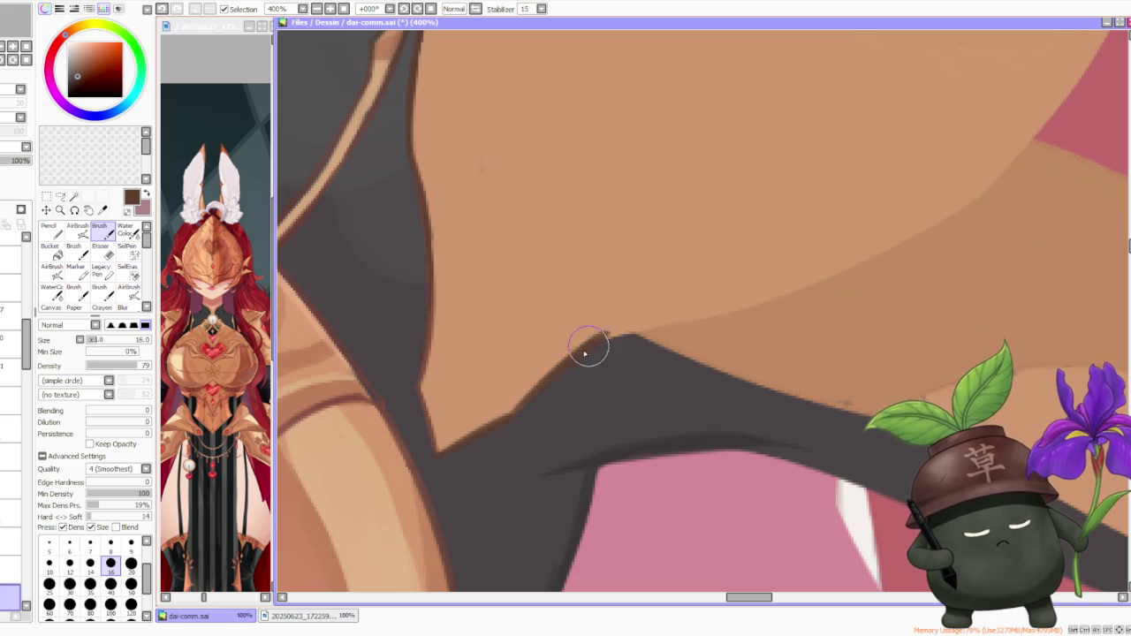
drag(508, 412, 616, 328)
key(ctrl+z)
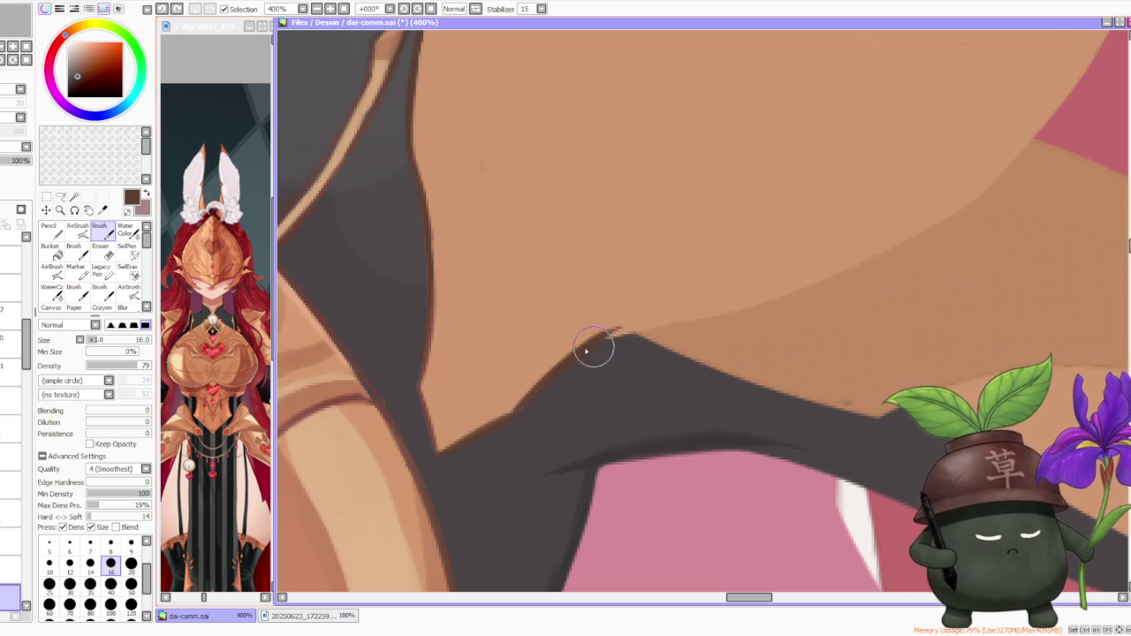
scroll(663, 320, down, 5)
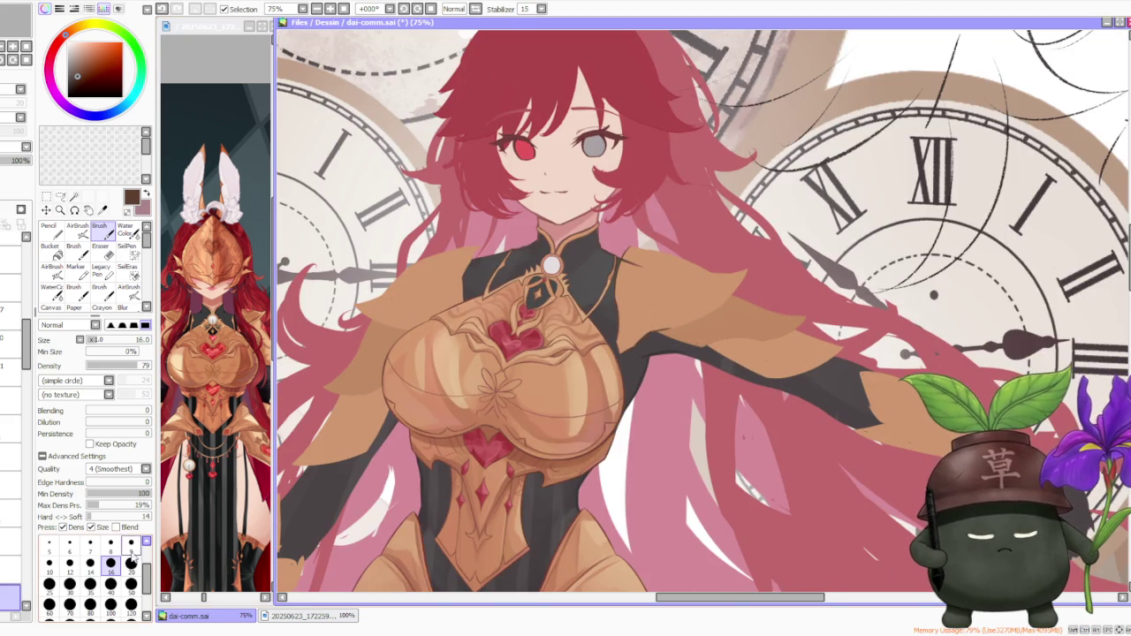
- Set the brush size to 25 and tilt the canvas view about 33 degrees
click(48, 584)
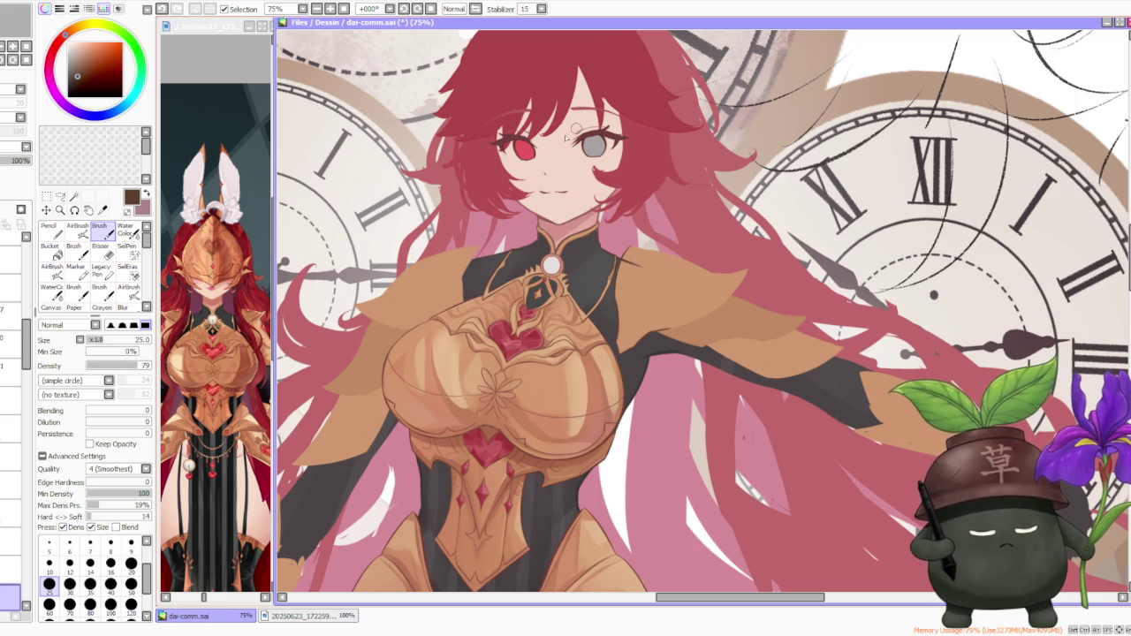
scroll(670, 185, up, 3)
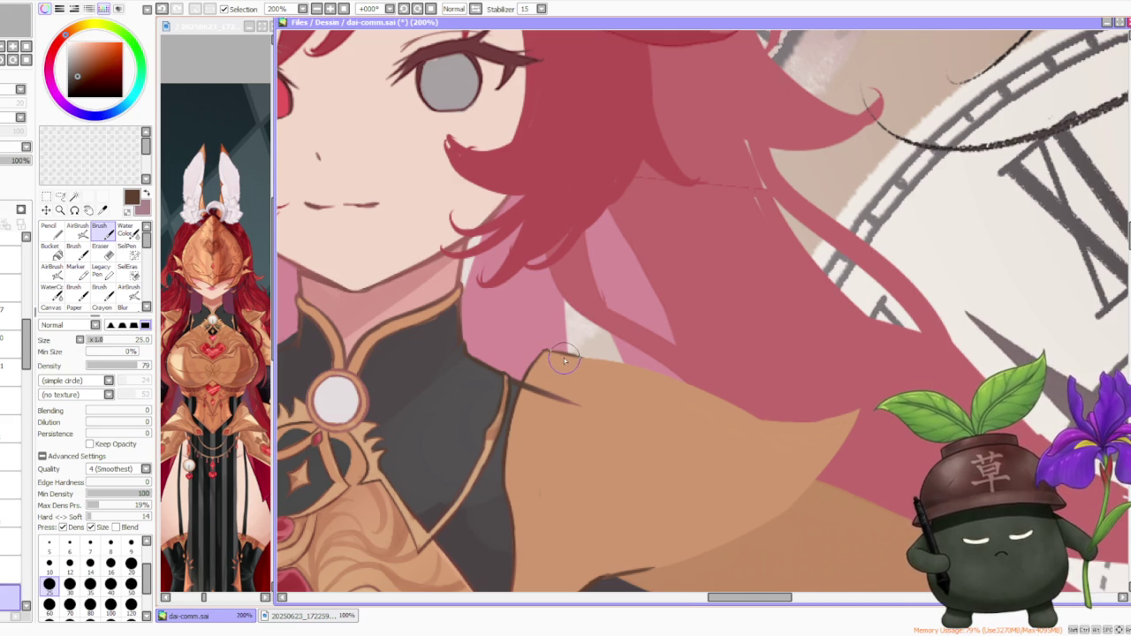
scroll(566, 361, down, 3)
scroll(558, 81, down, 1)
click(416, 8)
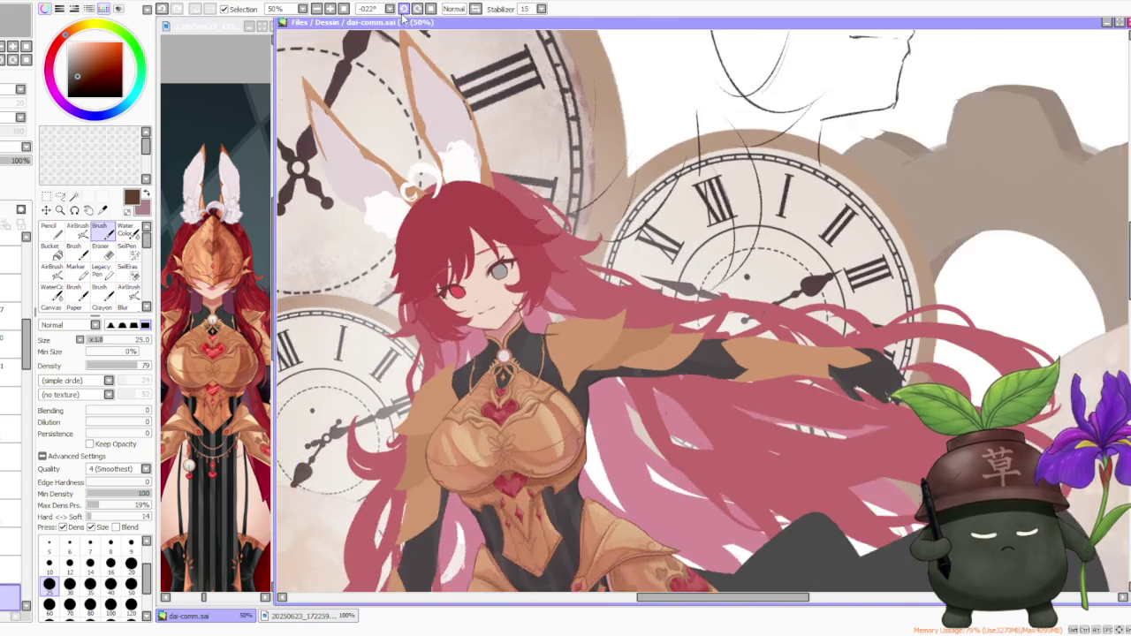
scroll(617, 377, up, 2)
scroll(584, 400, up, 2)
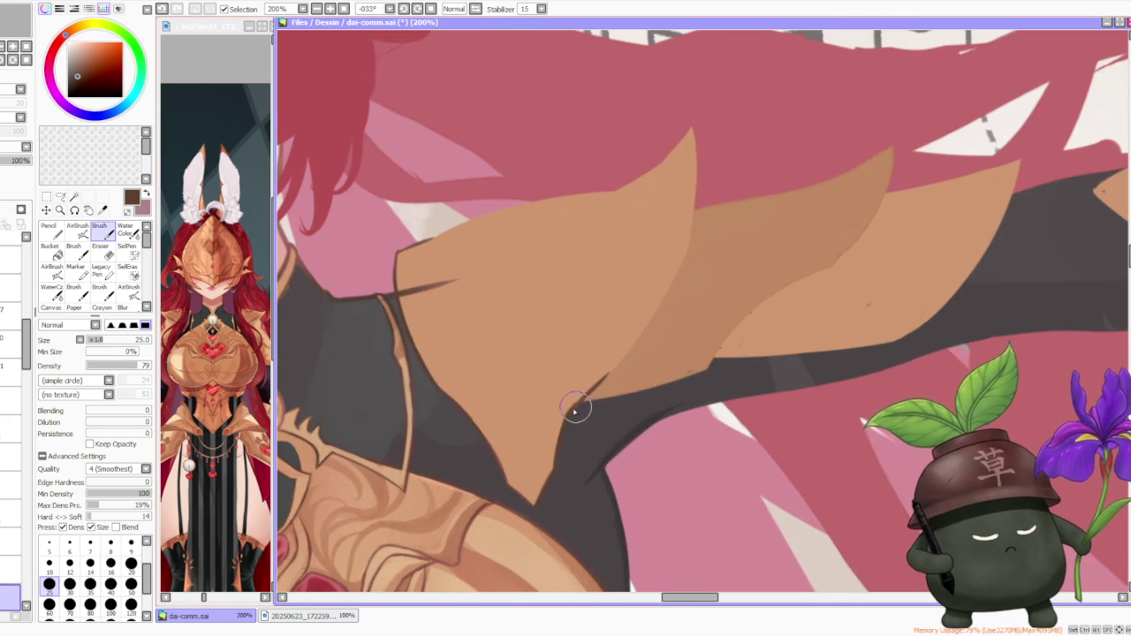
- Extend the gold armor fill over the dark area and trace a thin dark edge line
drag(652, 341, 601, 371)
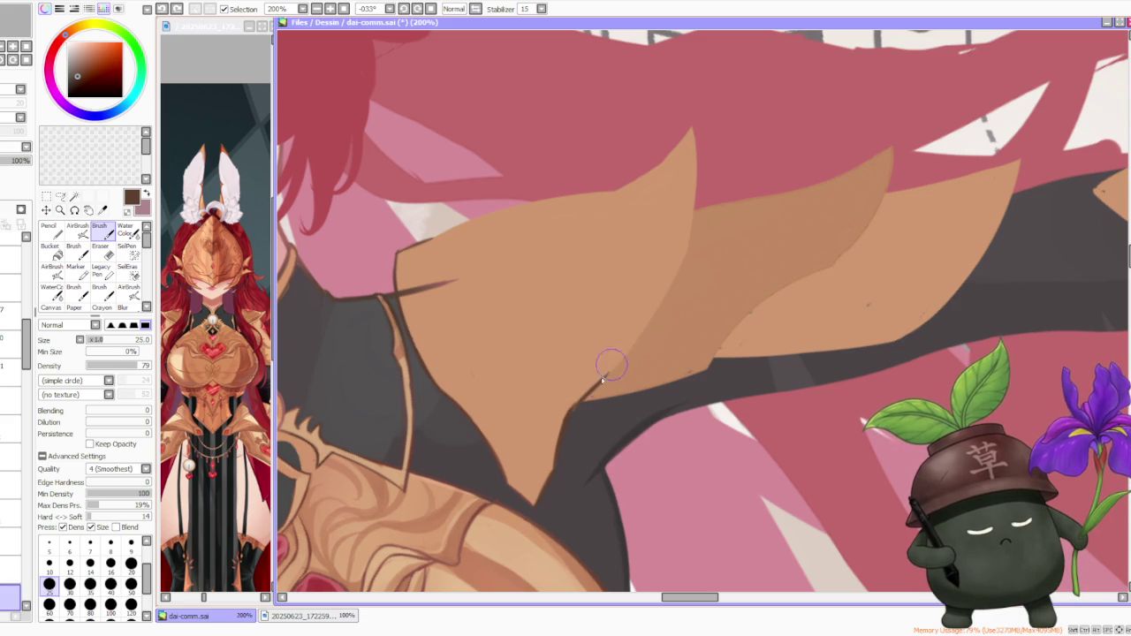
drag(598, 383, 690, 234)
key(ctrl+z)
drag(593, 378, 688, 237)
- Outline the lower armor edge and its upward extension with thin dark strokes, retrying several
scroll(647, 318, down, 5)
scroll(652, 315, up, 5)
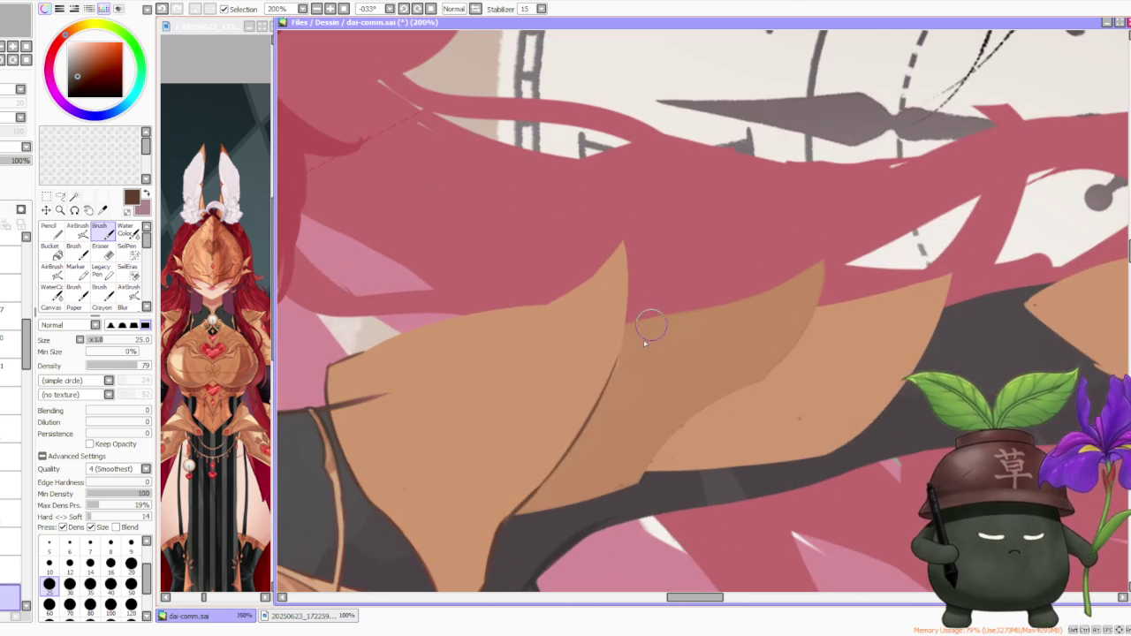
drag(522, 504, 610, 371)
key(ctrl+z)
mouse_move(522, 502)
mouse_down()
mouse_move(618, 369)
mouse_move(627, 254)
mouse_up()
key(ctrl+z)
drag(613, 371, 629, 265)
key(ctrl+z)
drag(614, 374, 625, 256)
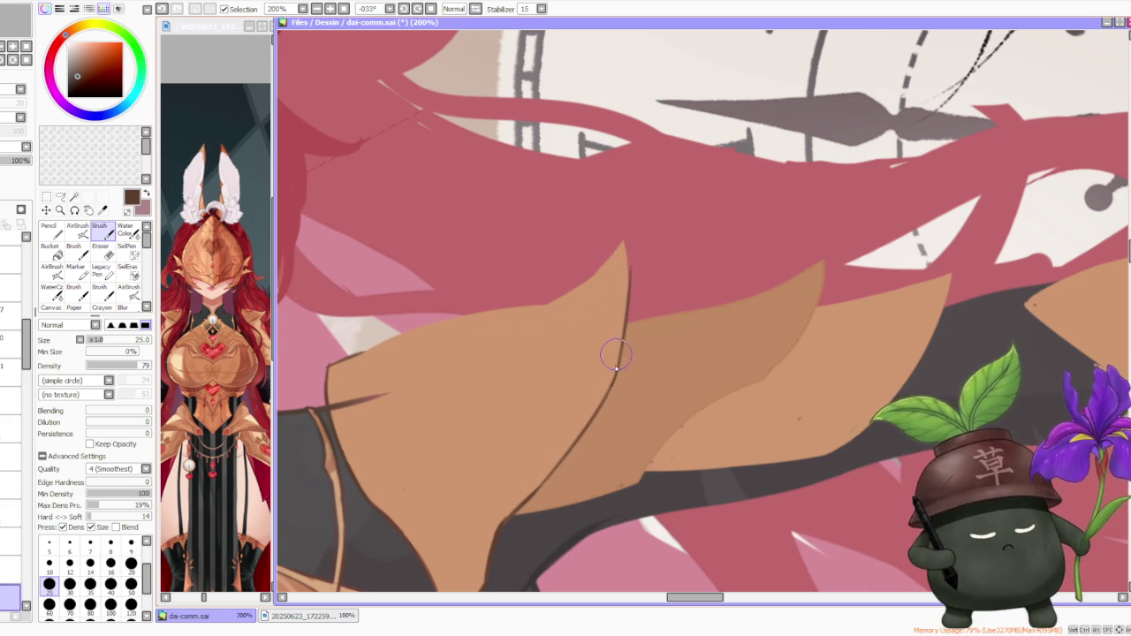
key(ctrl+z)
drag(612, 376, 621, 261)
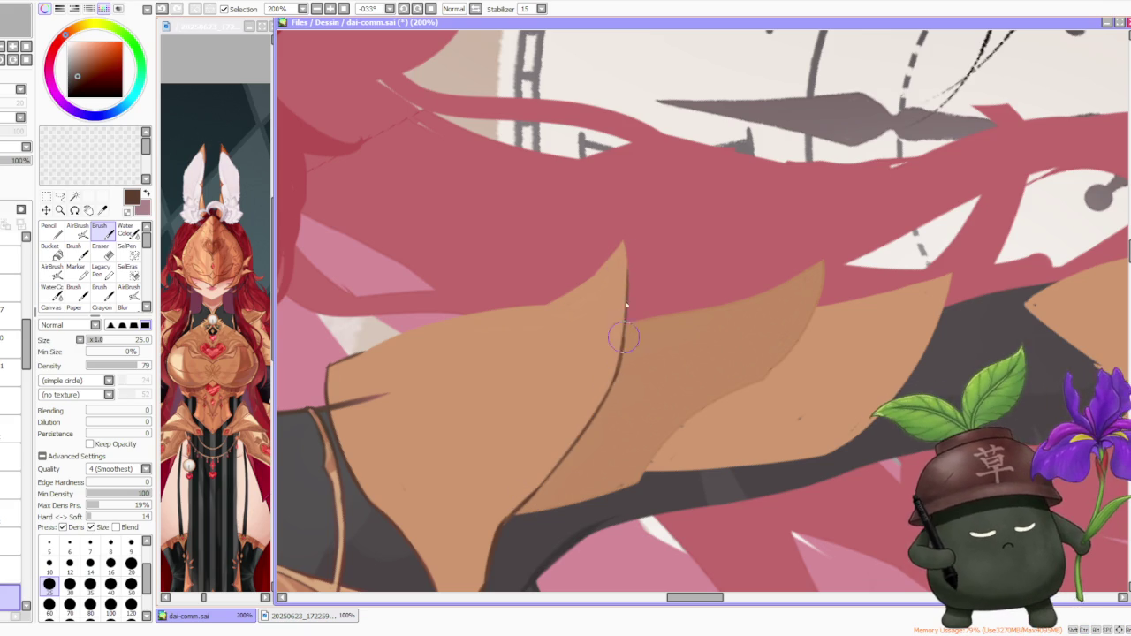
- Zoom in on the armour tip, undo the last stroke, and activate the reference image
scroll(629, 260, down, 4)
scroll(632, 265, up, 2)
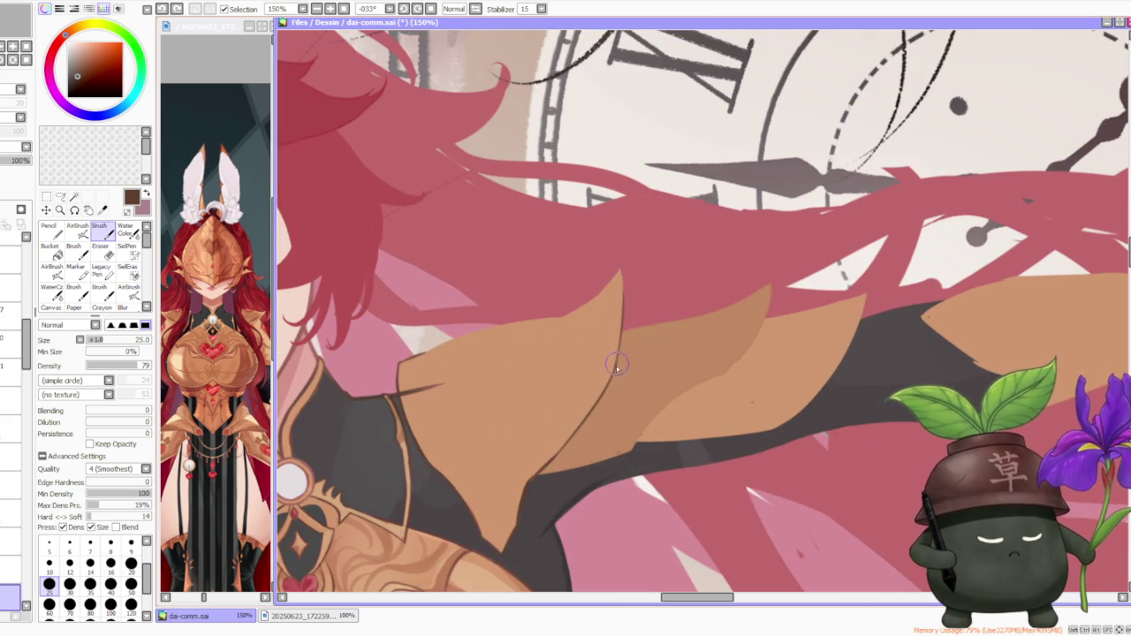
scroll(615, 251, up, 1)
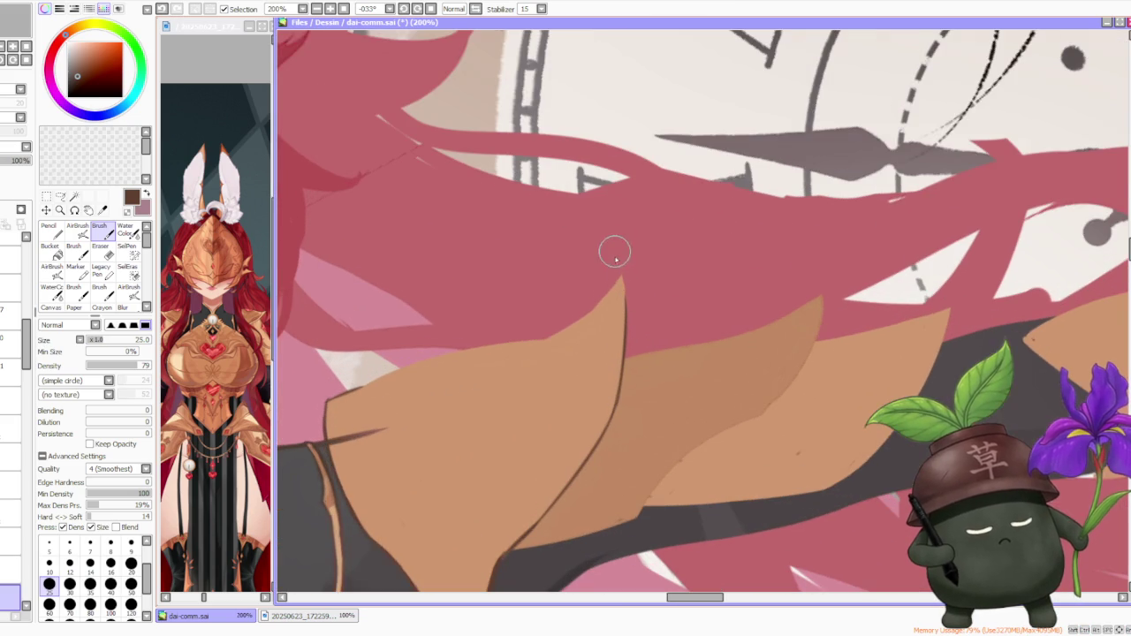
scroll(606, 245, up, 1)
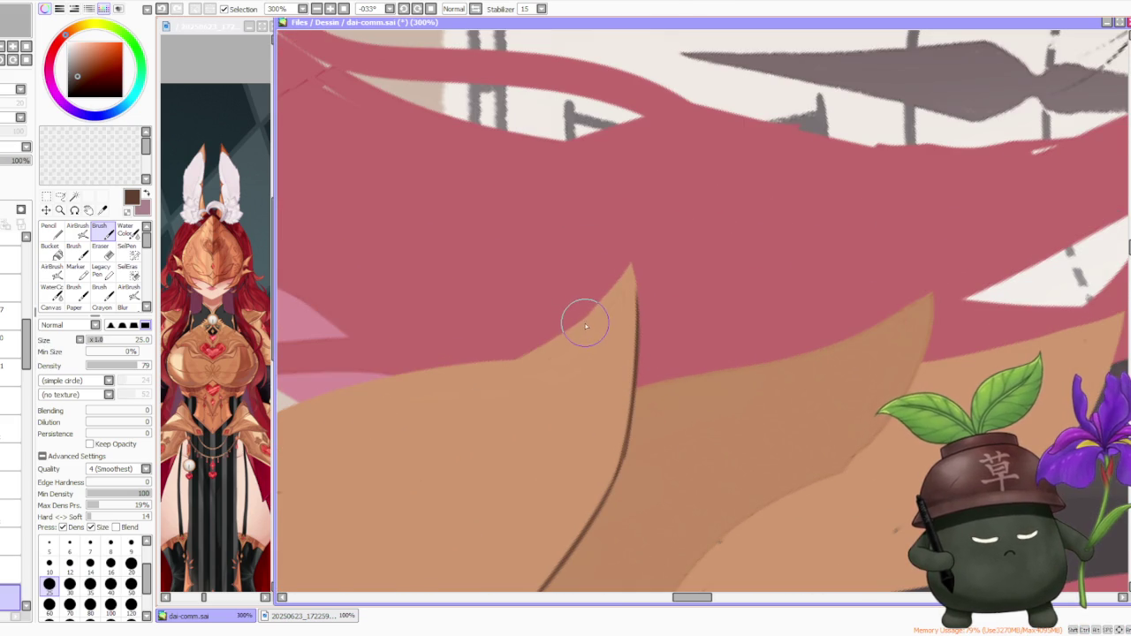
scroll(591, 305, down, 1)
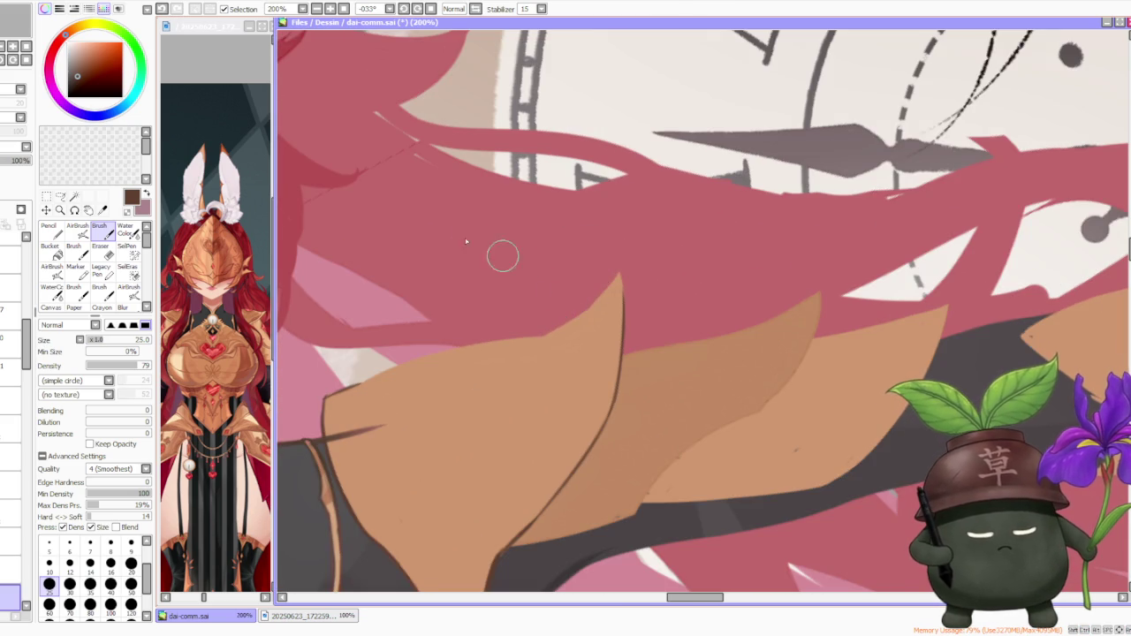
key(ctrl+z)
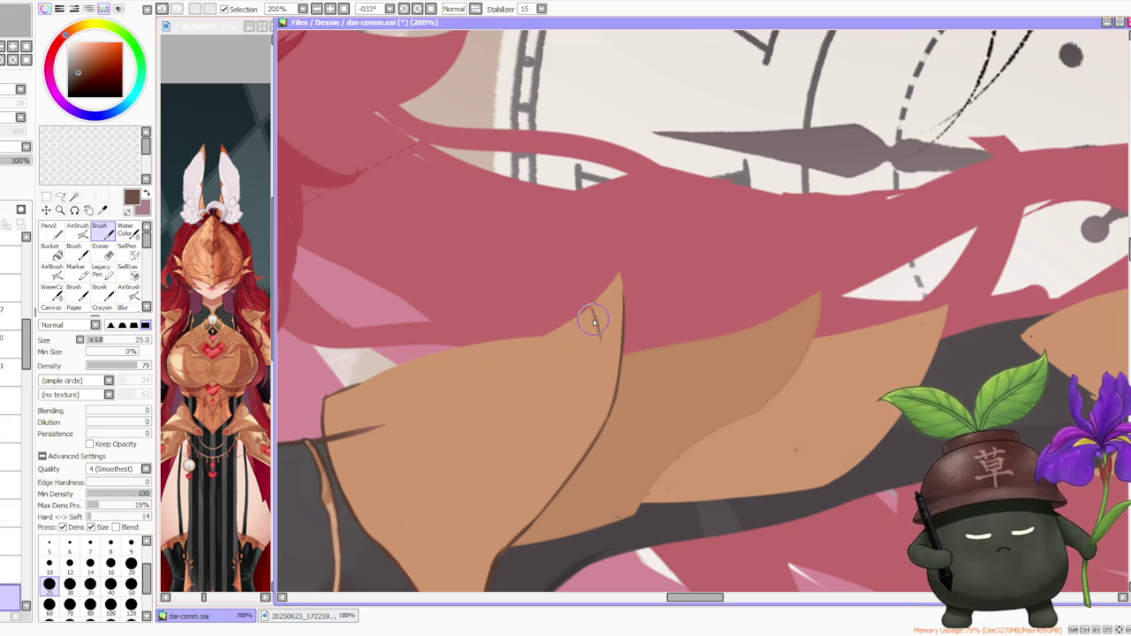
click(238, 336)
- Look over the reference image, then return to the main illustration
scroll(252, 343, up, 1)
scroll(252, 343, up, 1)
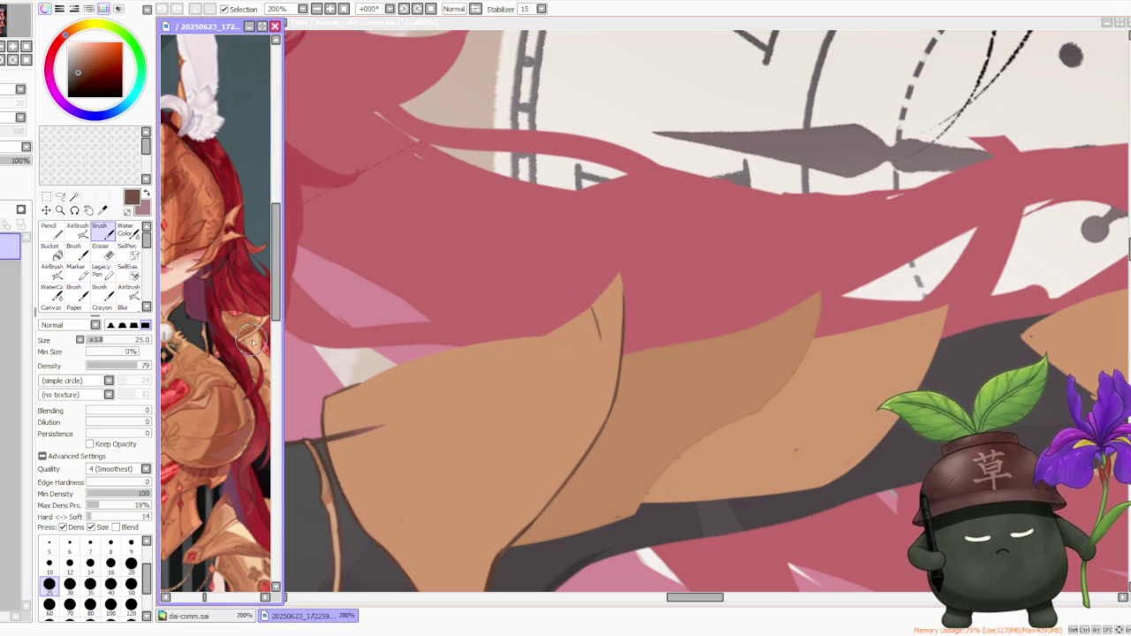
click(606, 300)
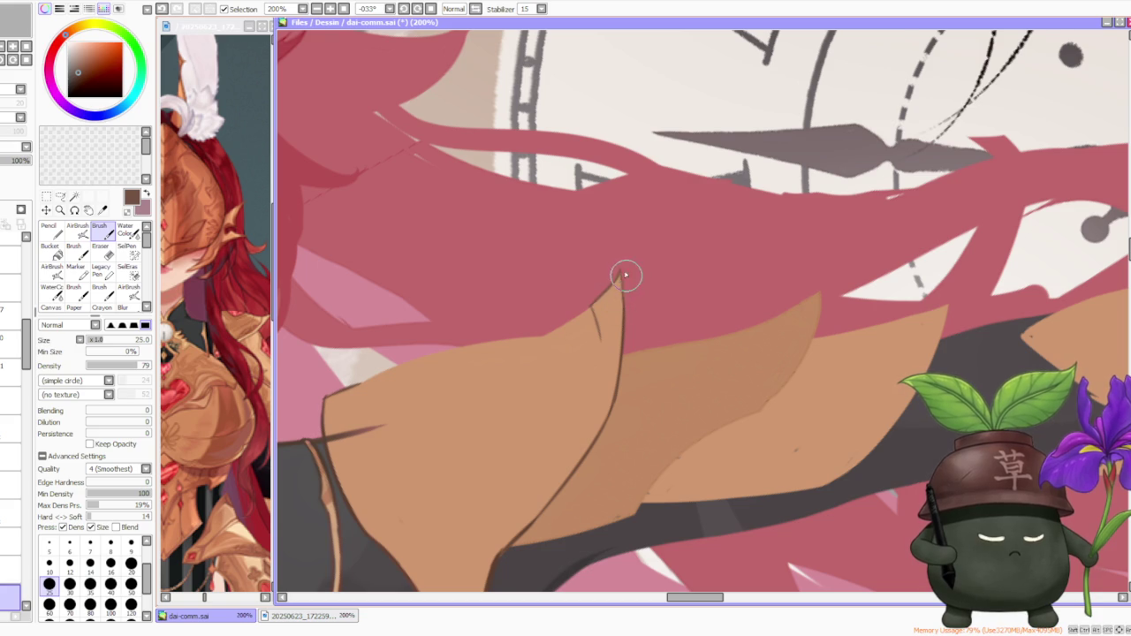
scroll(625, 279, up, 2)
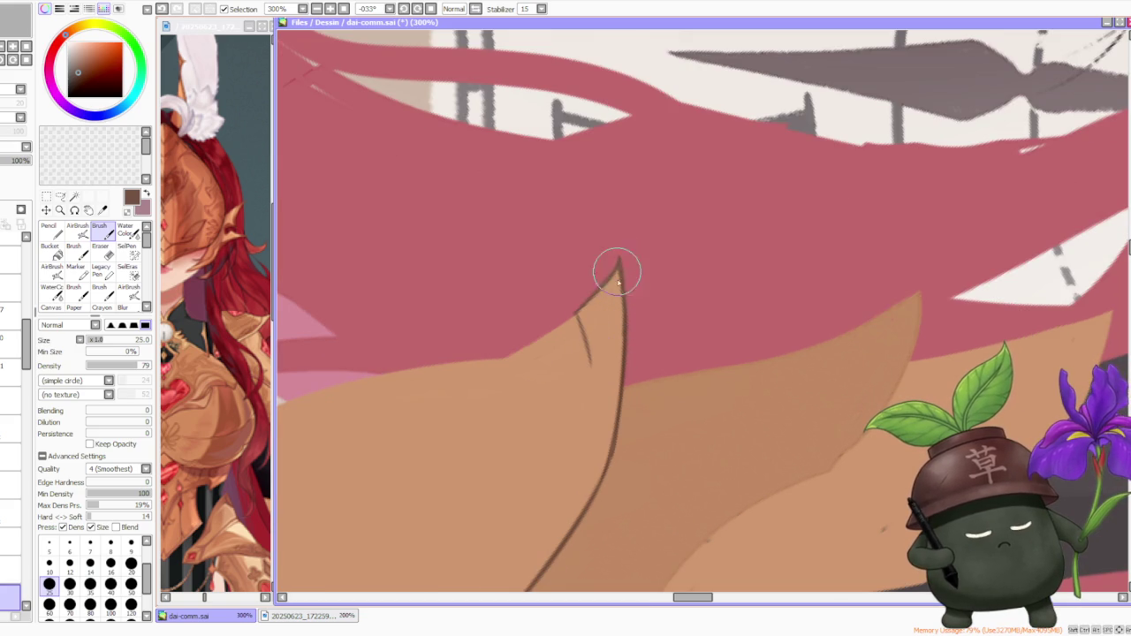
scroll(619, 257, down, 2)
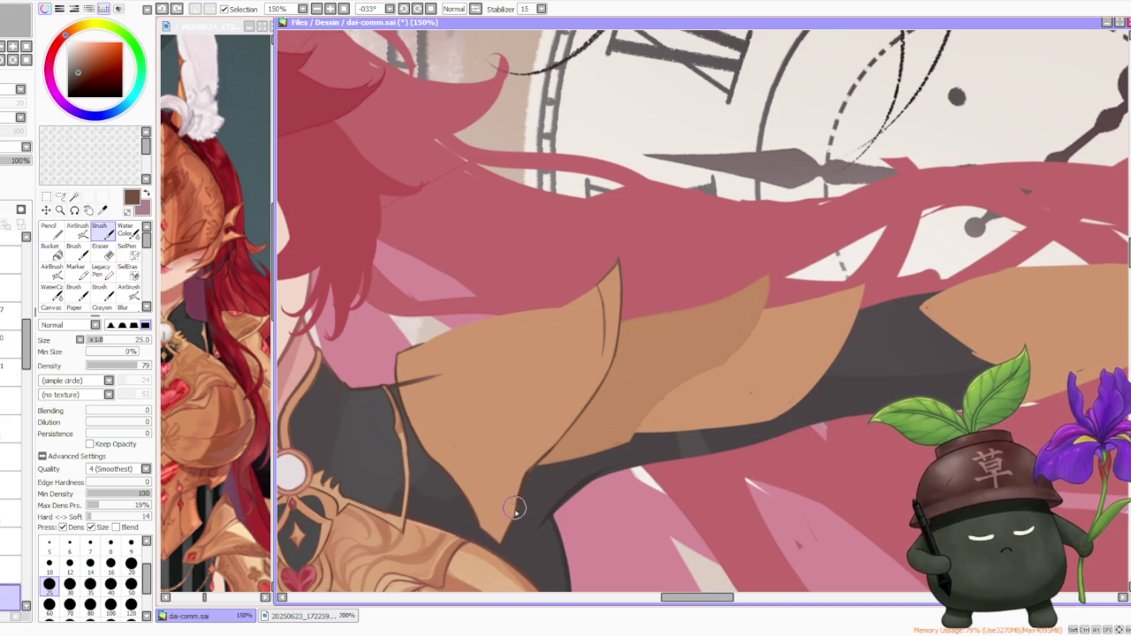
- Draw the inner trim line along the shoulder flap edge, undoing and retrying strokes
mouse_move(518, 508)
mouse_down()
mouse_move(530, 446)
mouse_move(580, 392)
mouse_move(596, 328)
mouse_up()
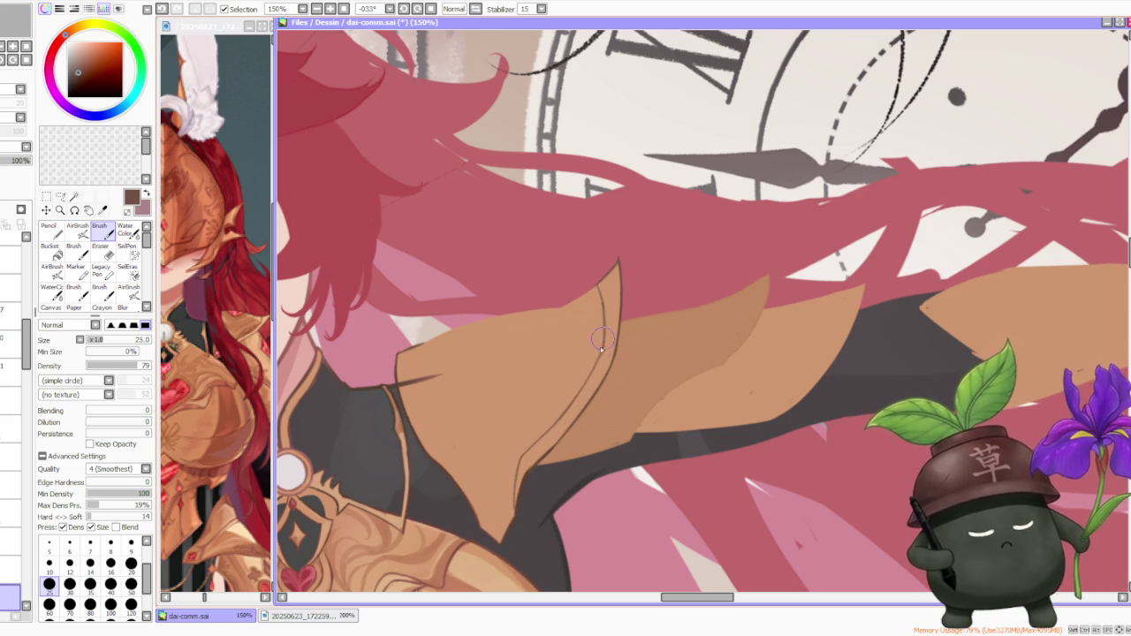
key(ctrl+z)
drag(576, 399, 607, 335)
key(ctrl+z)
drag(513, 517, 527, 472)
key(ctrl+z)
mouse_move(513, 522)
mouse_down()
mouse_move(516, 468)
mouse_move(604, 352)
mouse_up()
key(ctrl+z)
drag(510, 469, 603, 352)
key(ctrl+z)
- Make further attempts at the flap's trim line, undoing back to a clean start
drag(521, 459, 606, 349)
key(ctrl+z)
drag(530, 449, 610, 343)
key(ctrl+z)
drag(529, 453, 610, 345)
key(ctrl+z)
drag(513, 467, 599, 350)
key(ctrl+z)
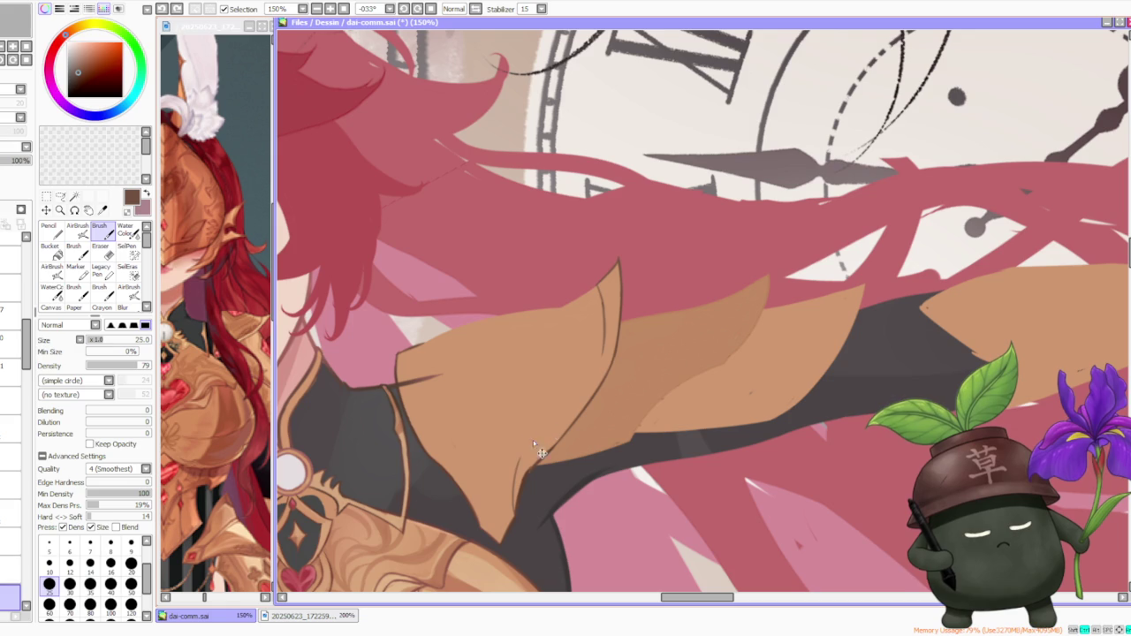
key(ctrl+z)
key(ctrl+z)
- Finish the inner trim with a short stroke and a long line down to the lower point
mouse_move(611, 328)
mouse_down()
mouse_move(592, 371)
mouse_move(603, 352)
mouse_up()
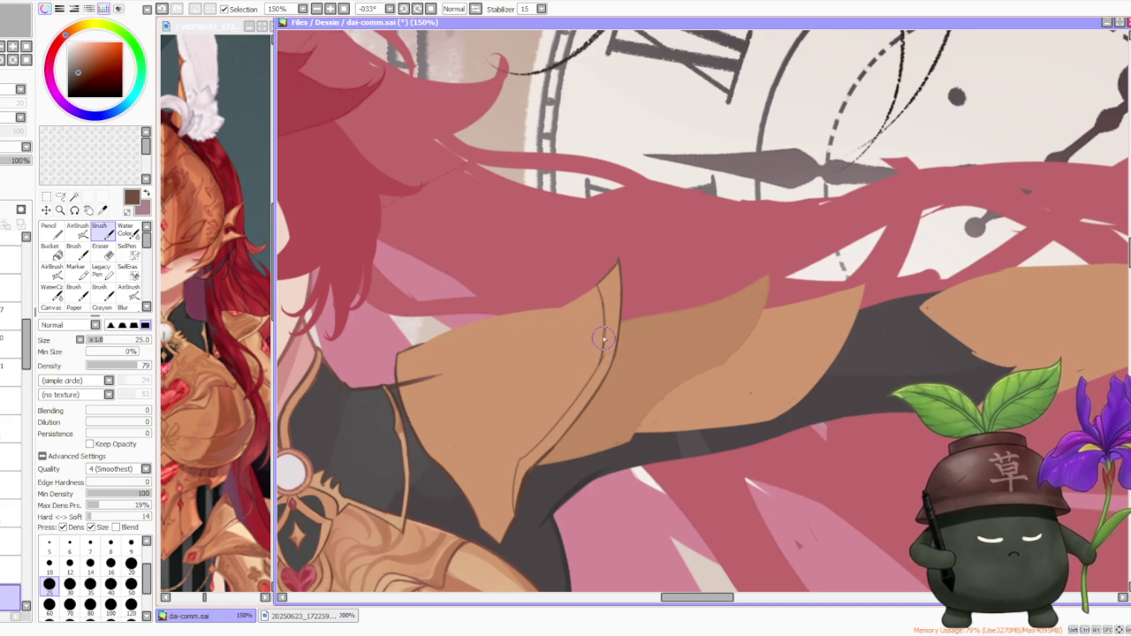
scroll(601, 370, up, 1)
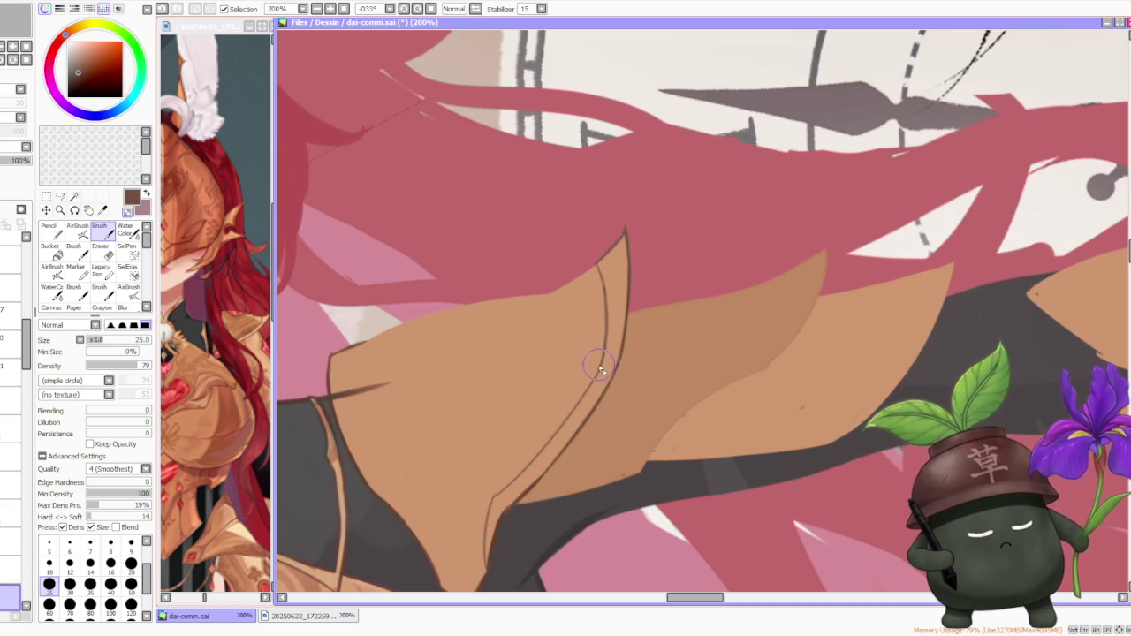
drag(610, 347, 583, 388)
key(ctrl+z)
key(ctrl+z)
drag(610, 345, 498, 496)
scroll(531, 442, down, 3)
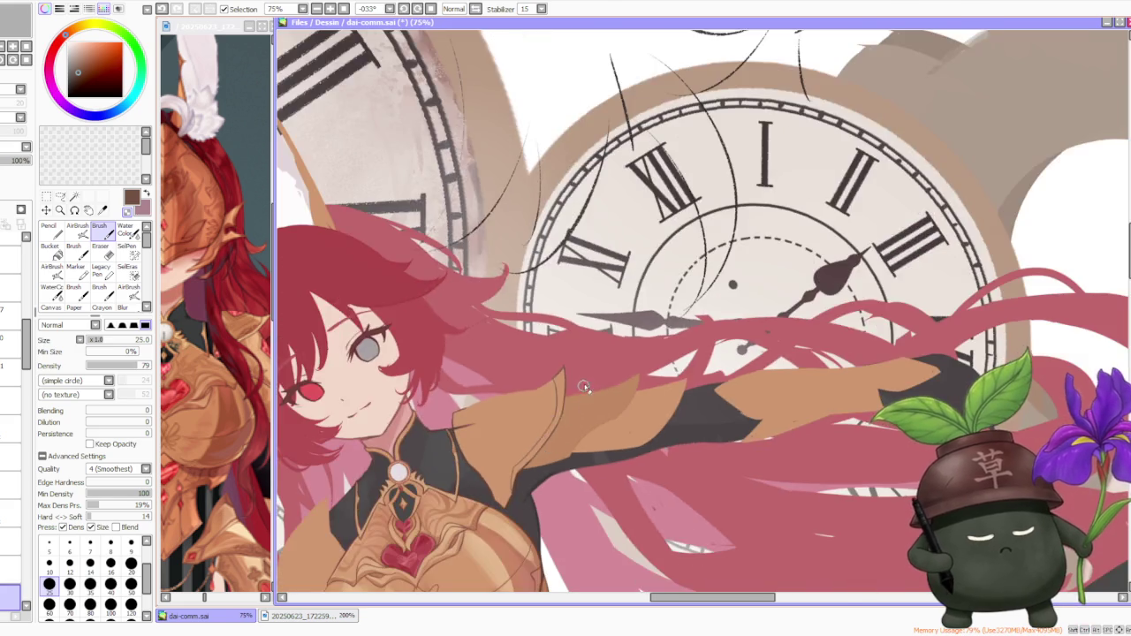
- Rotate the canvas view and zoom in on the other shoulder flap
scroll(591, 379, down, 2)
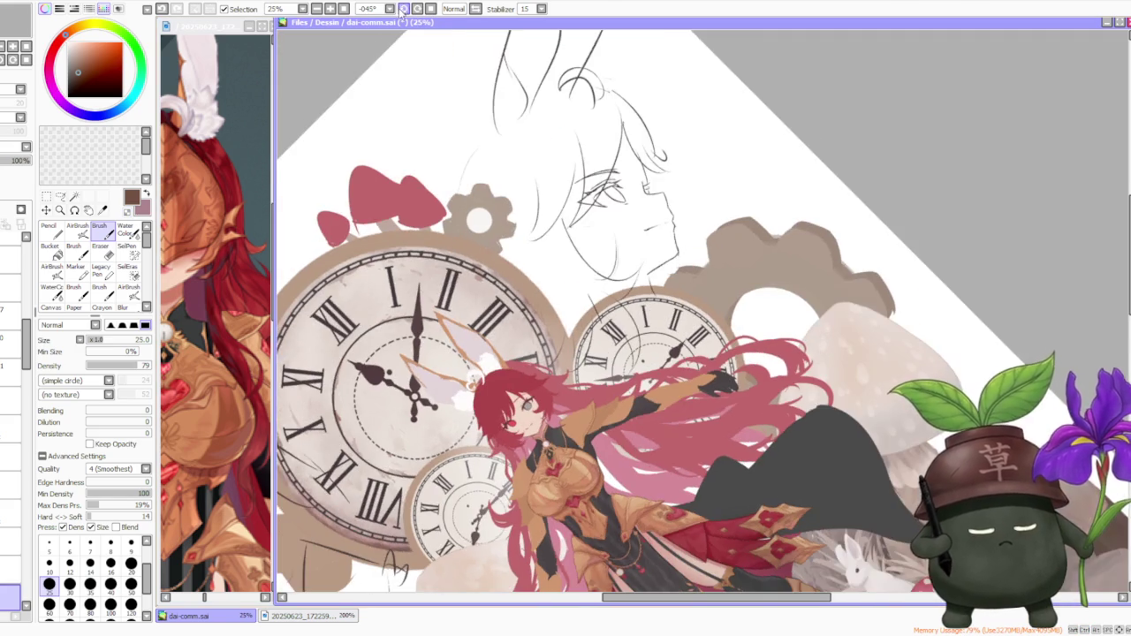
drag(530, 132, 571, 171)
scroll(571, 171, down, 2)
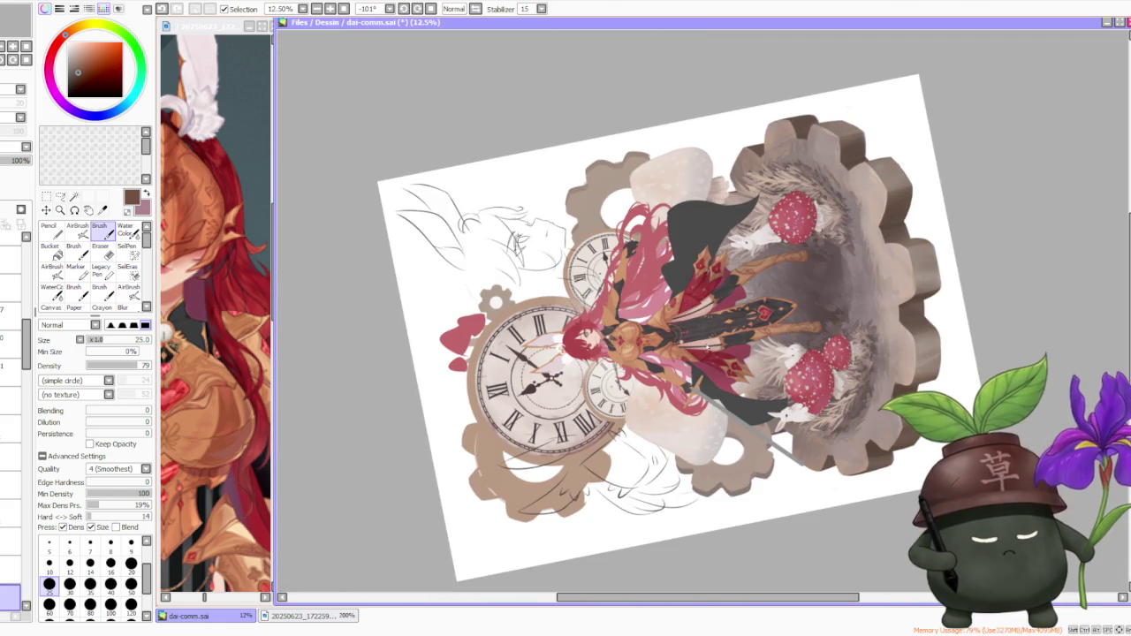
scroll(588, 445, up, 2)
scroll(588, 445, up, 2)
scroll(520, 414, up, 2)
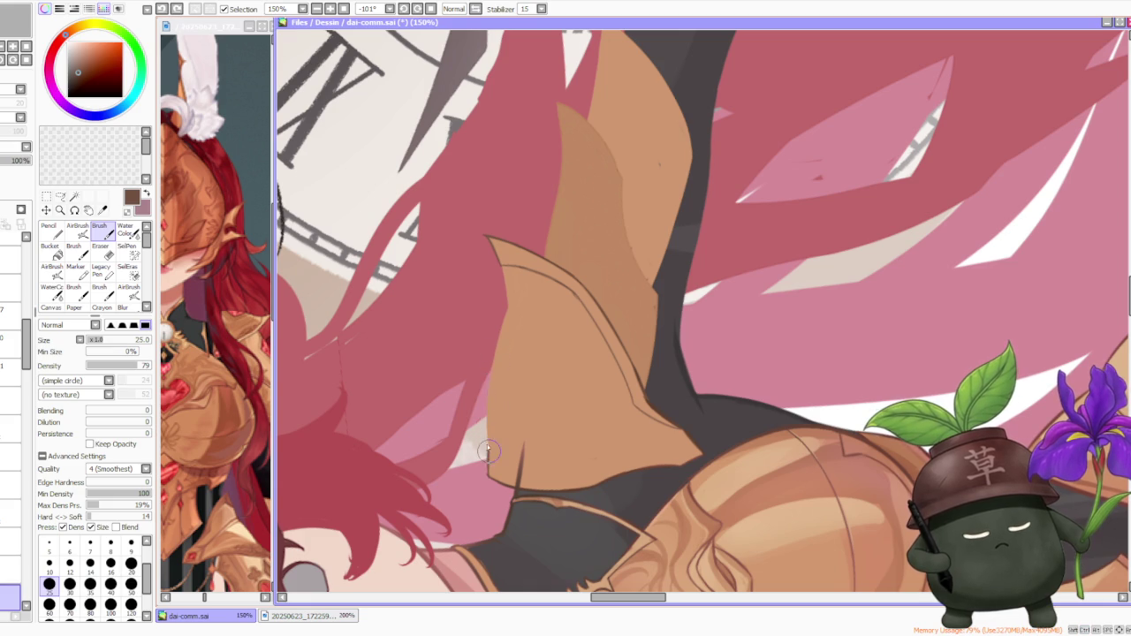
- Repaint the flap's left edge with brown strokes, retrying the upper part
drag(488, 400, 517, 302)
key(ctrl+z)
drag(490, 424, 518, 303)
key(ctrl+z)
drag(488, 451, 503, 319)
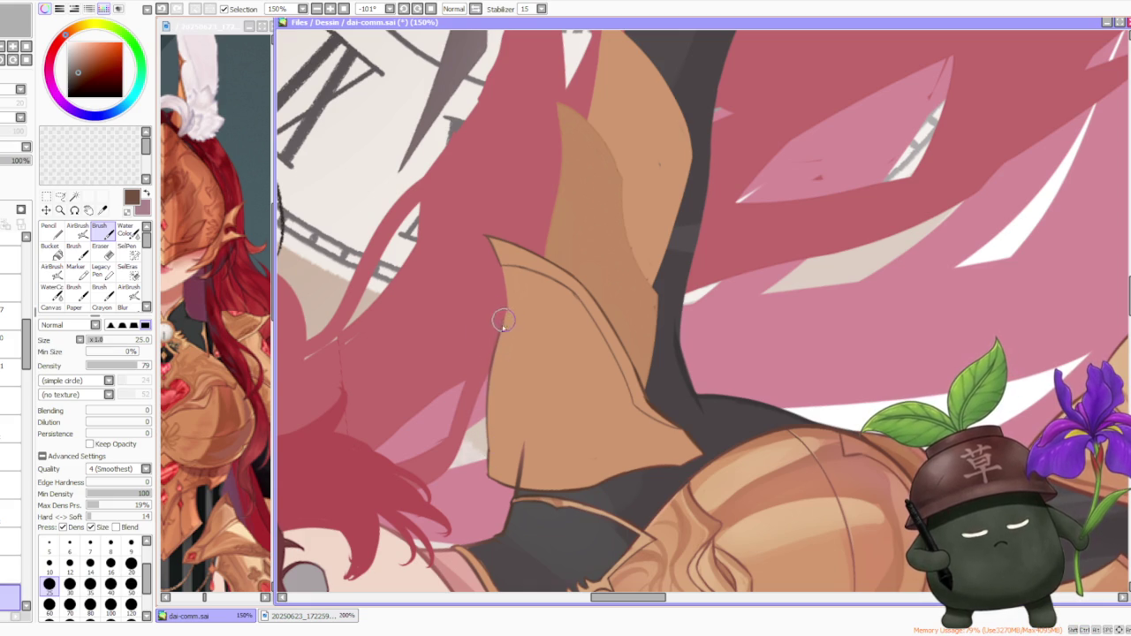
drag(493, 357, 506, 308)
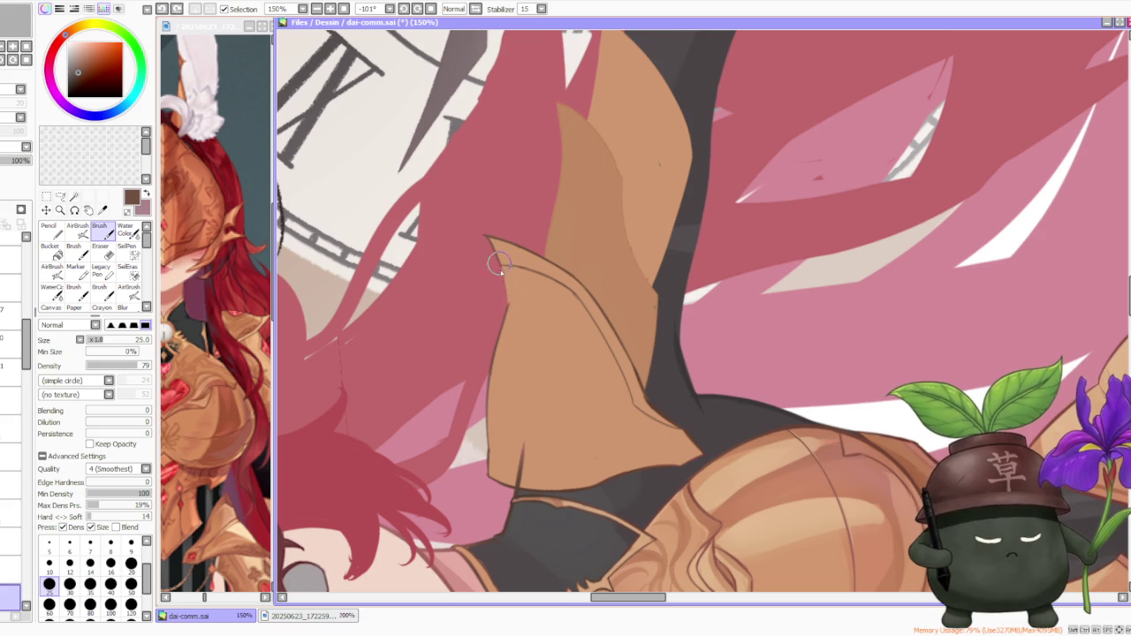
key(ctrl+z)
mouse_move(506, 306)
mouse_down()
mouse_move(495, 270)
mouse_move(504, 299)
mouse_up()
key(ctrl+z)
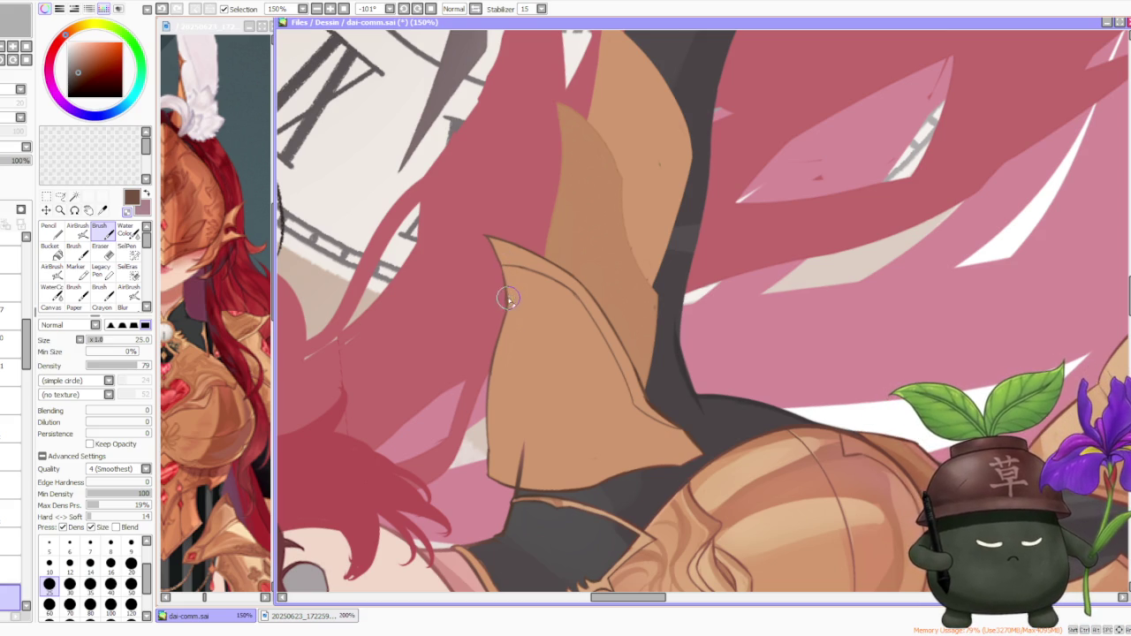
- Zoom back out and reset the canvas rotation to upright
scroll(489, 377, up, 1)
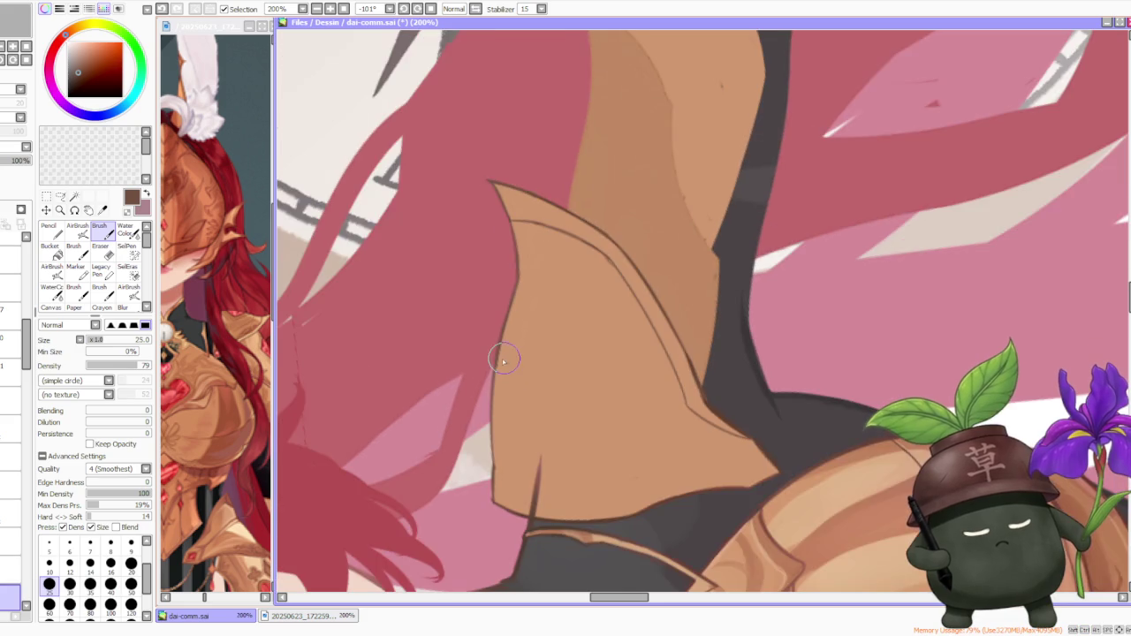
scroll(505, 367, up, 1)
scroll(502, 353, up, 1)
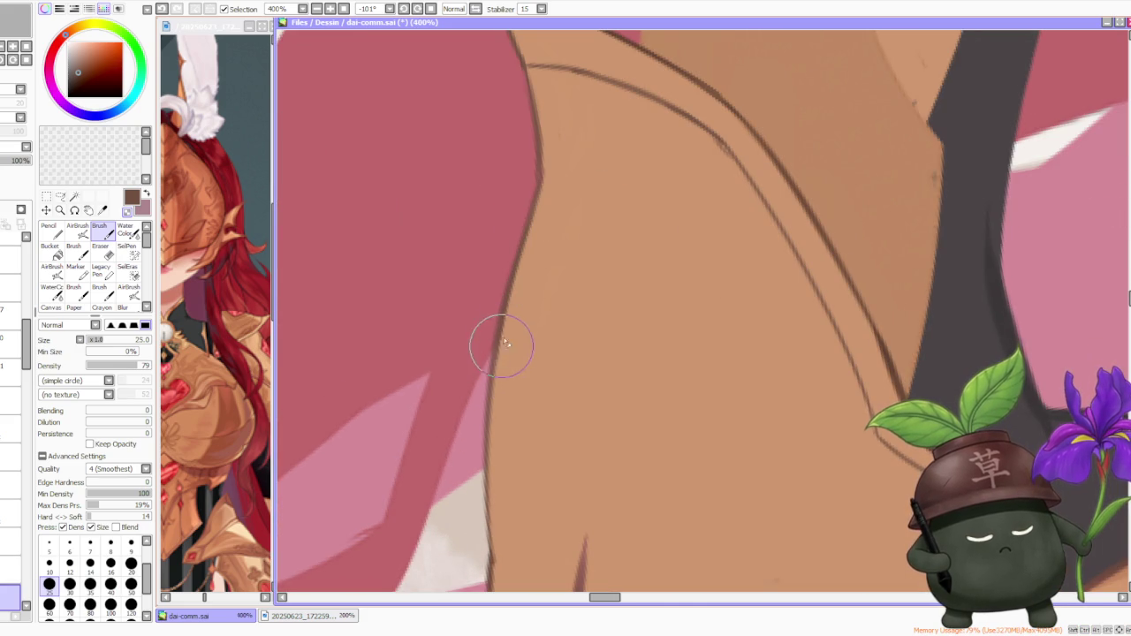
scroll(505, 347, down, 1)
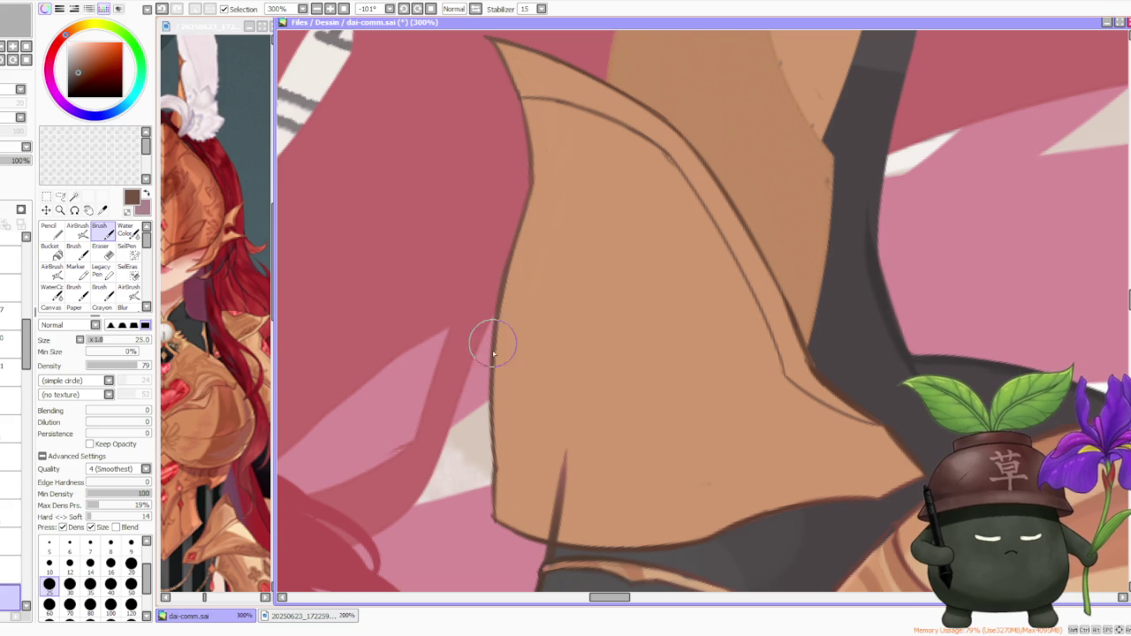
scroll(514, 228, down, 3)
scroll(530, 177, down, 1)
click(430, 9)
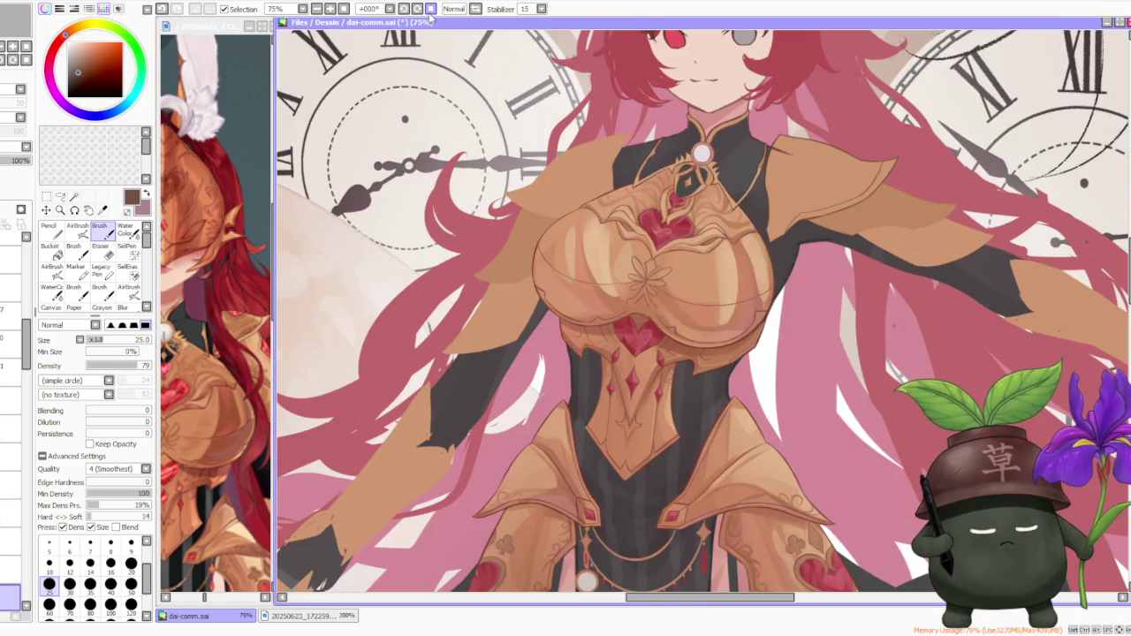
scroll(644, 146, down, 3)
scroll(823, 86, up, 3)
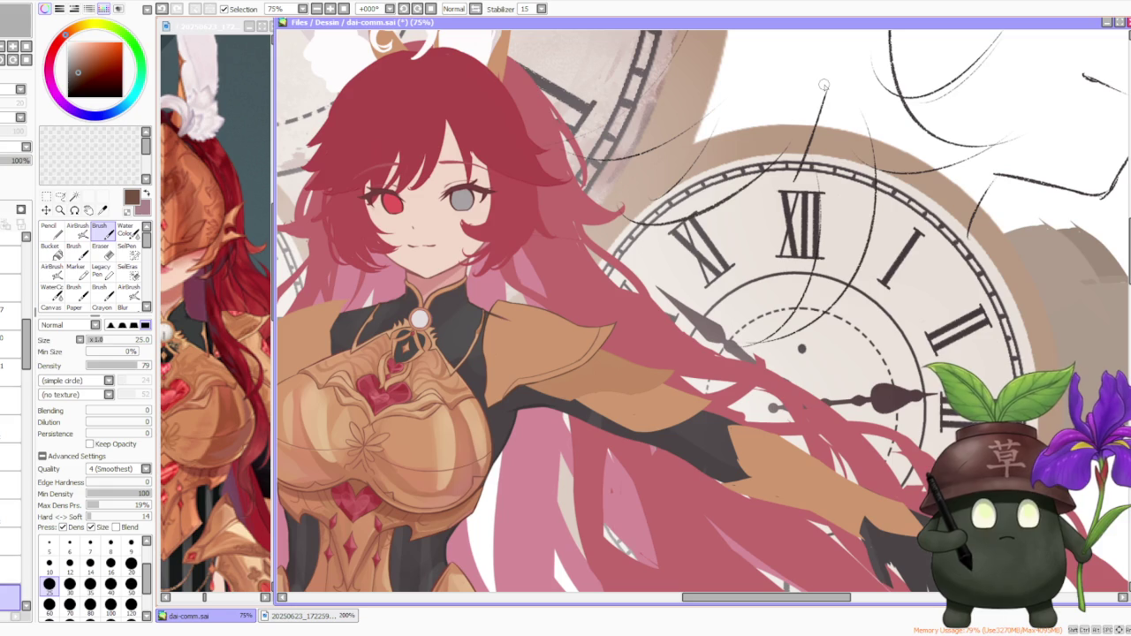
scroll(678, 231, down, 1)
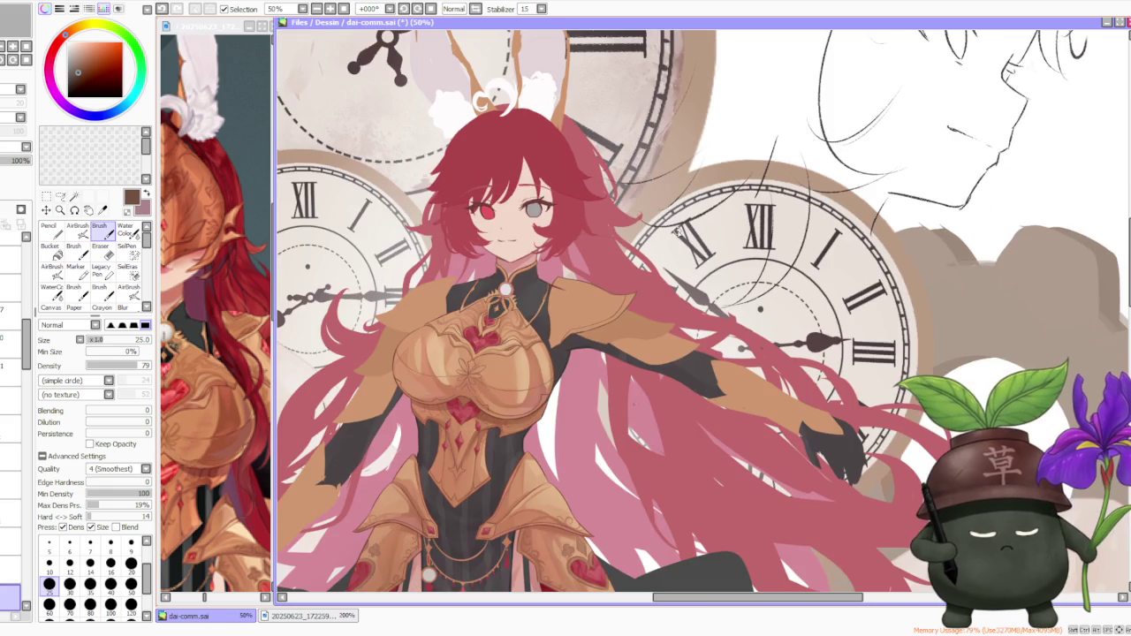
click(163, 311)
scroll(177, 322, down, 2)
scroll(182, 328, up, 1)
scroll(184, 332, up, 1)
scroll(183, 332, down, 1)
scroll(186, 334, down, 1)
scroll(190, 332, up, 3)
scroll(194, 351, up, 1)
scroll(207, 340, up, 2)
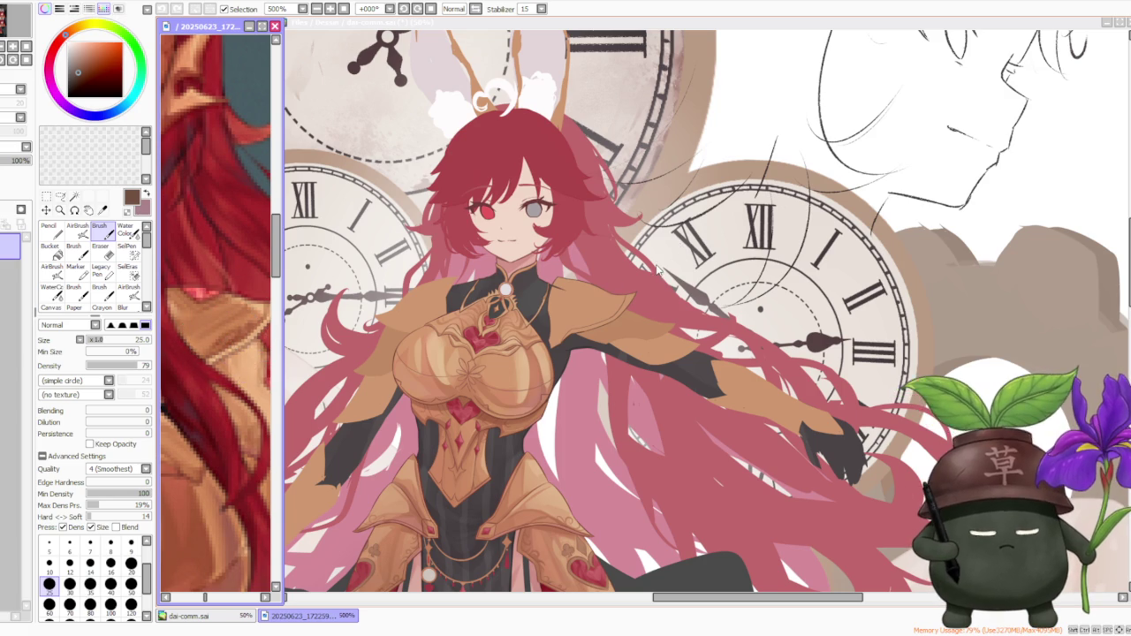
scroll(619, 239, down, 2)
scroll(621, 223, up, 3)
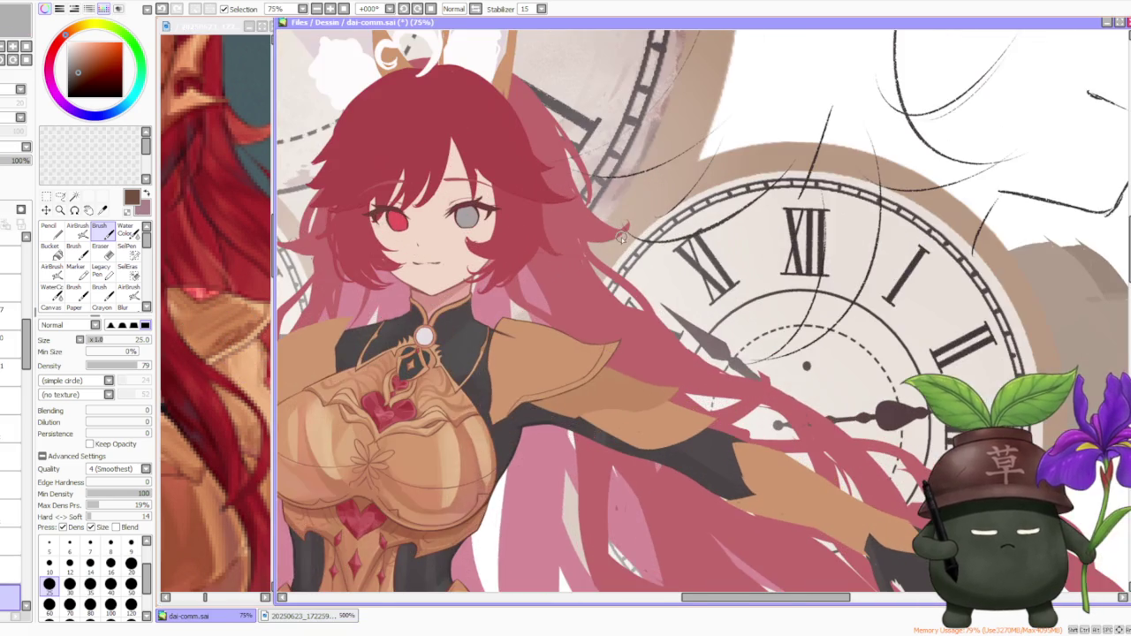
scroll(622, 244, down, 3)
scroll(621, 243, up, 2)
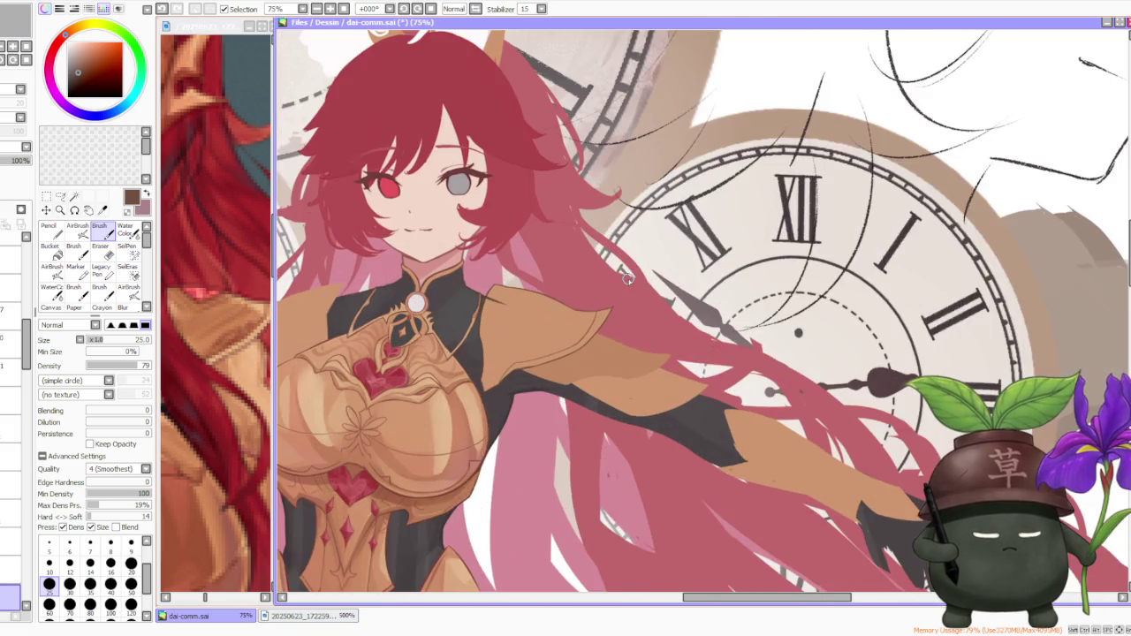
scroll(623, 276, up, 1)
scroll(620, 278, up, 1)
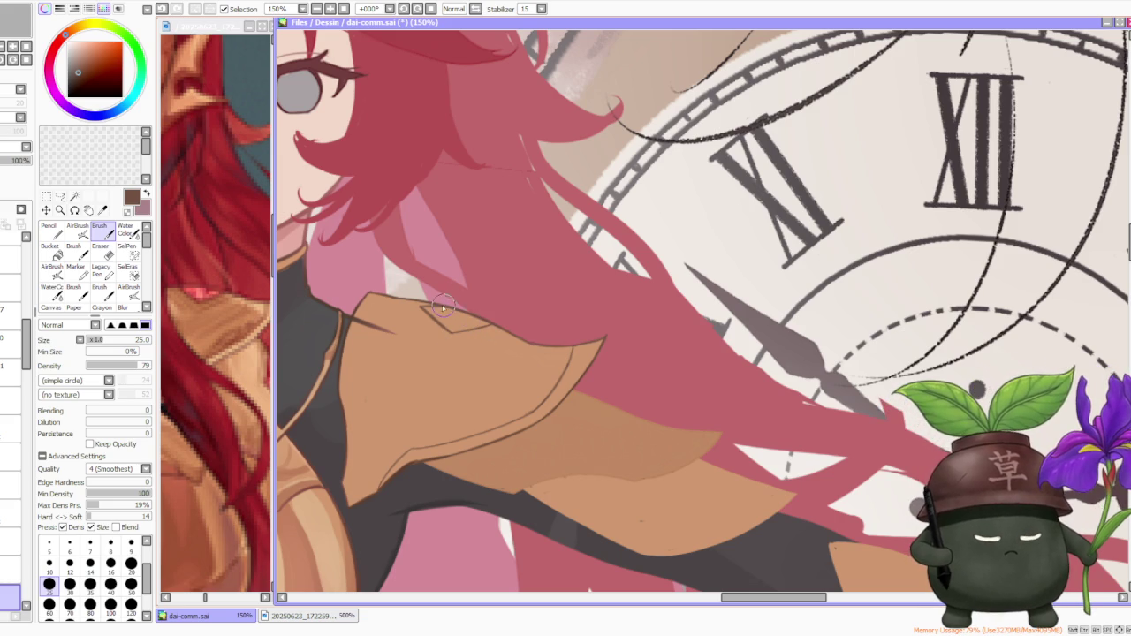
- Compare the armour with and without the small collar stroke using undo and redo
key(ctrl+z)
key(ctrl+y)
key(ctrl+z)
key(ctrl+y)
key(ctrl+z)
key(ctrl+y)
key(ctrl+z)
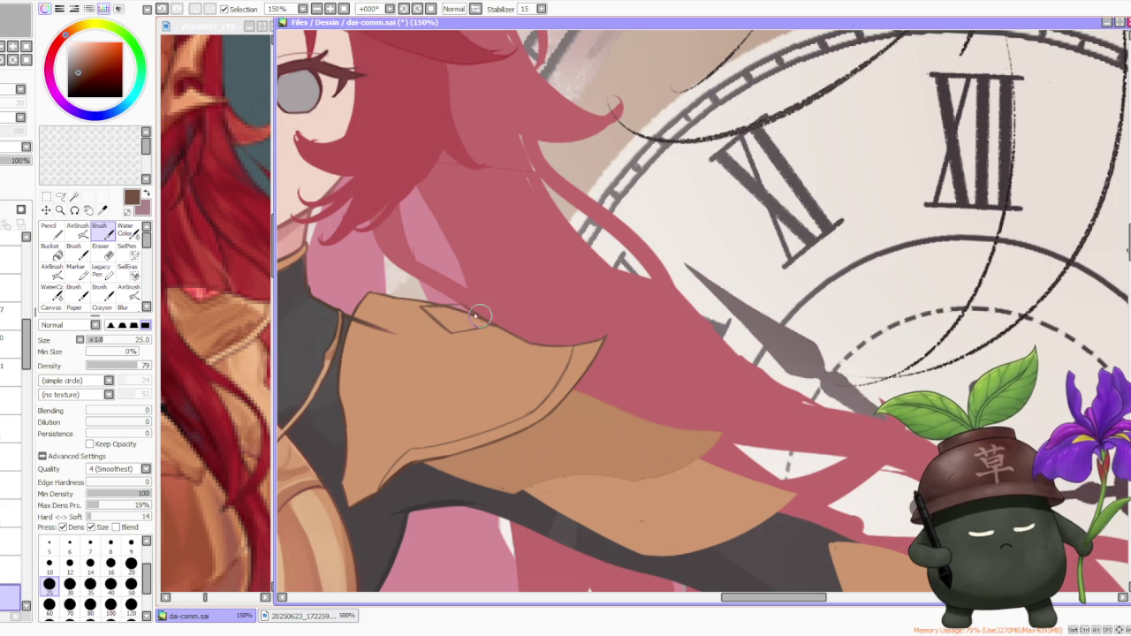
scroll(460, 314, up, 1)
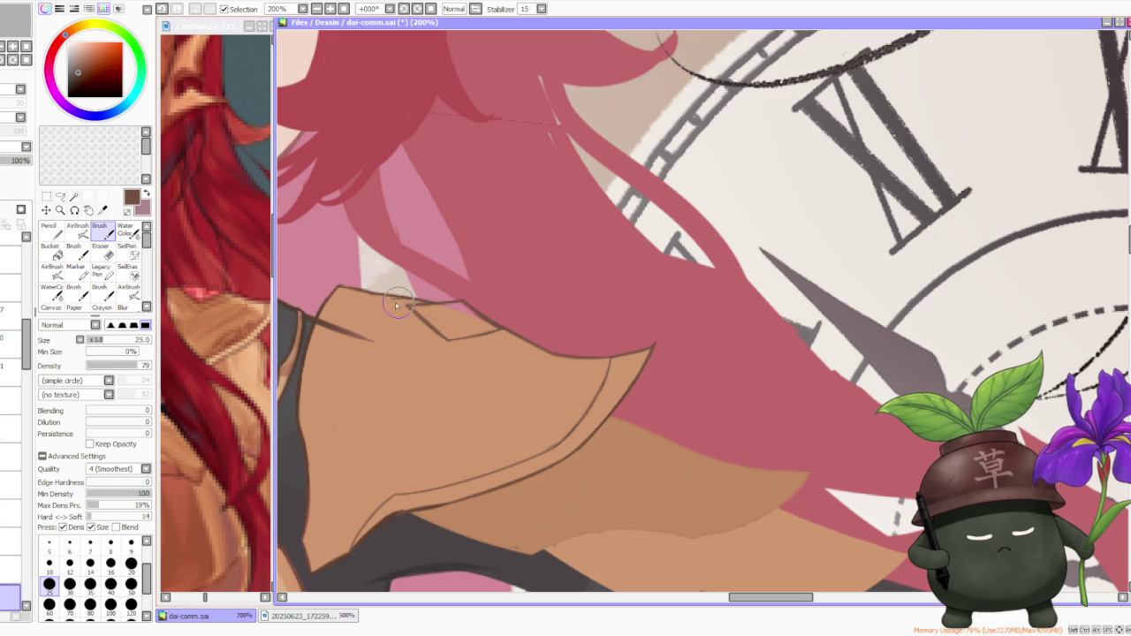
- Draw the V-shaped trim lines on the pauldron, redrawing the bottom line several times
mouse_move(401, 316)
mouse_down()
mouse_move(417, 301)
mouse_move(442, 344)
mouse_up()
key(ctrl+z)
key(ctrl+z)
mouse_move(389, 299)
mouse_down()
mouse_move(446, 350)
mouse_move(535, 323)
mouse_up()
key(ctrl+z)
key(ctrl+z)
key(ctrl+z)
drag(475, 359, 522, 328)
key(ctrl+z)
drag(442, 354, 525, 331)
key(ctrl+z)
drag(434, 357, 517, 345)
key(ctrl+z)
drag(445, 352, 504, 335)
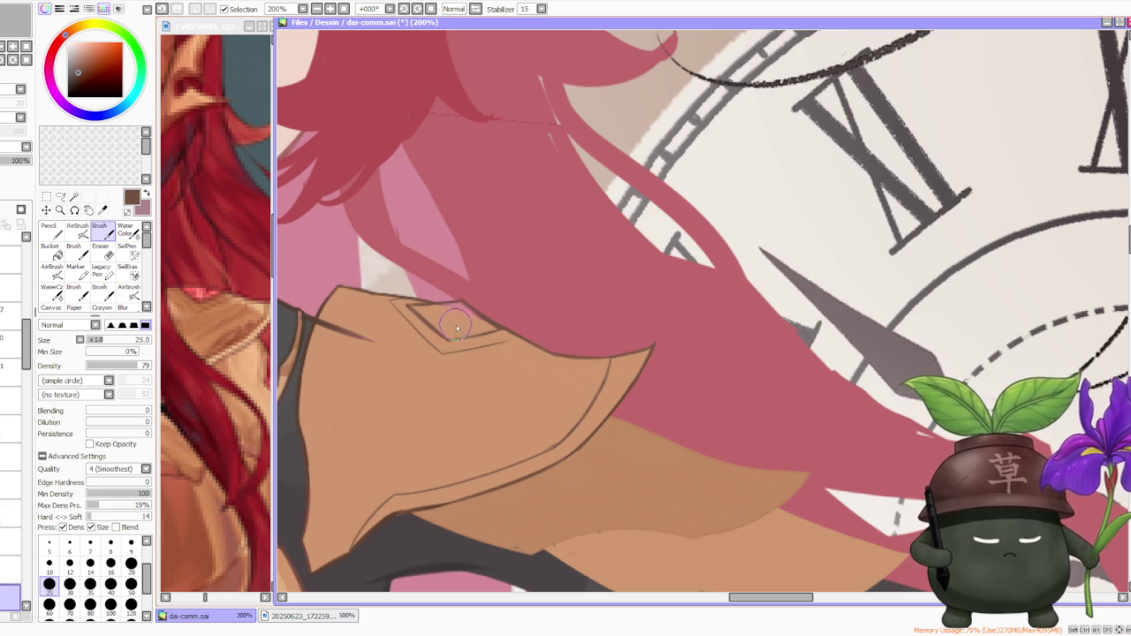
- Review the diamond trim at different zooms, then switch to the Lasso selection tool
scroll(460, 319, down, 5)
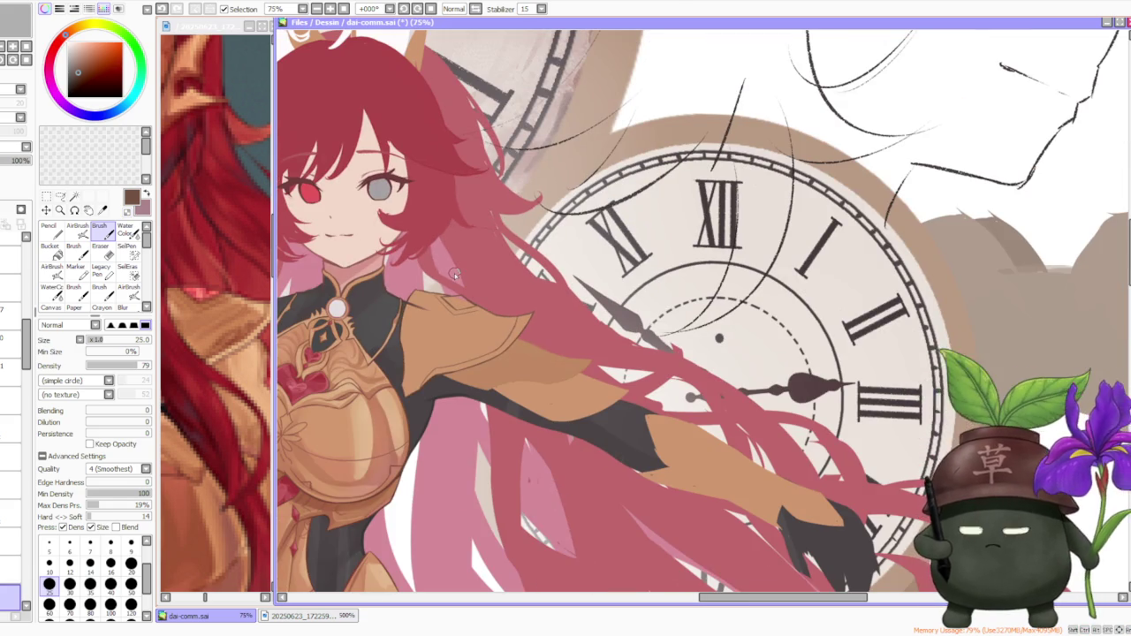
scroll(456, 274, up, 2)
scroll(458, 301, up, 2)
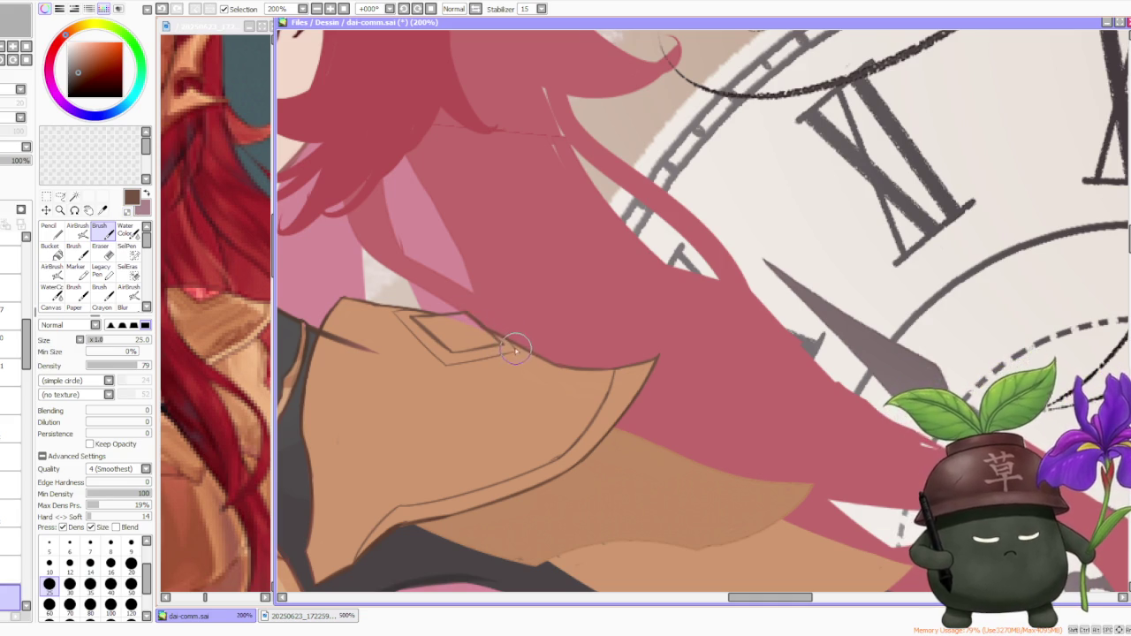
scroll(497, 334, down, 2)
scroll(469, 300, down, 2)
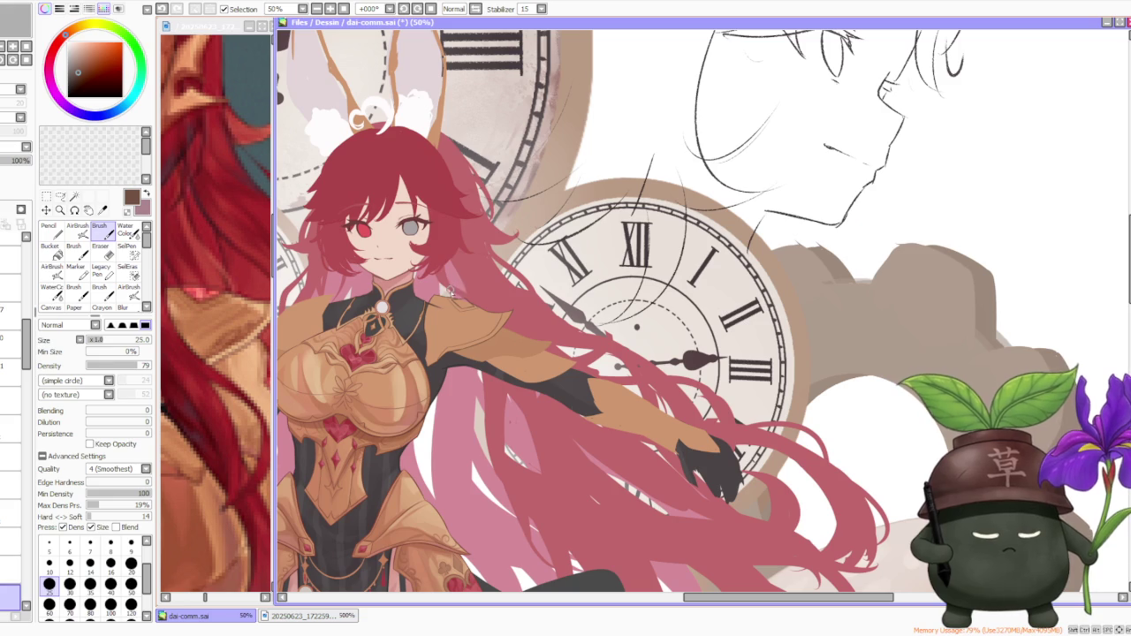
scroll(452, 296, down, 2)
scroll(431, 278, up, 2)
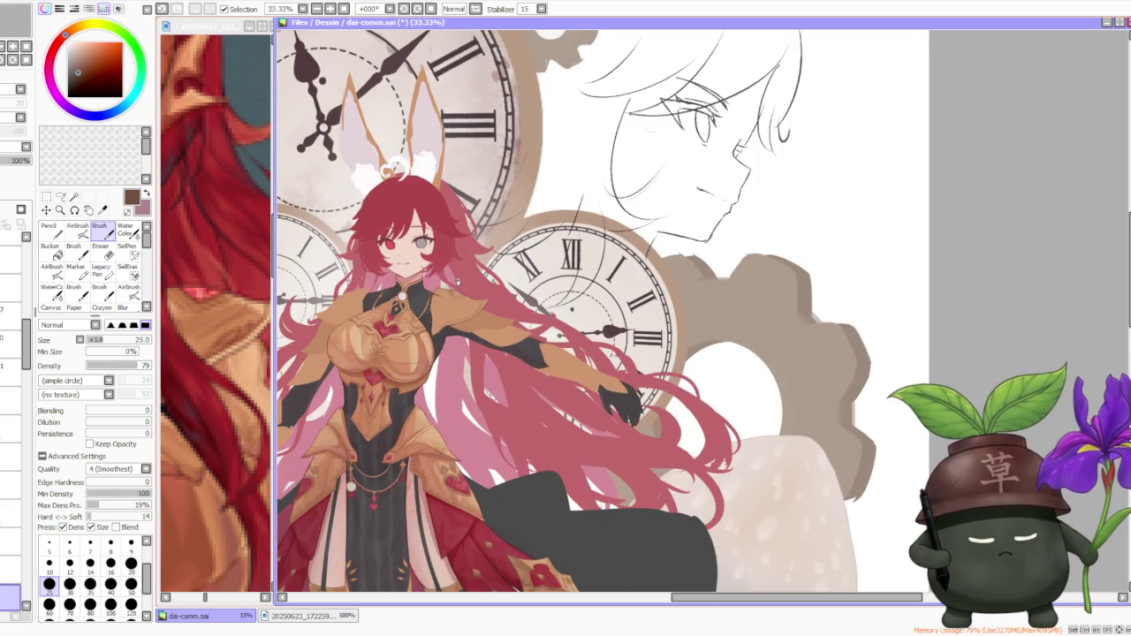
scroll(435, 270, up, 2)
key(m)
scroll(441, 327, up, 1)
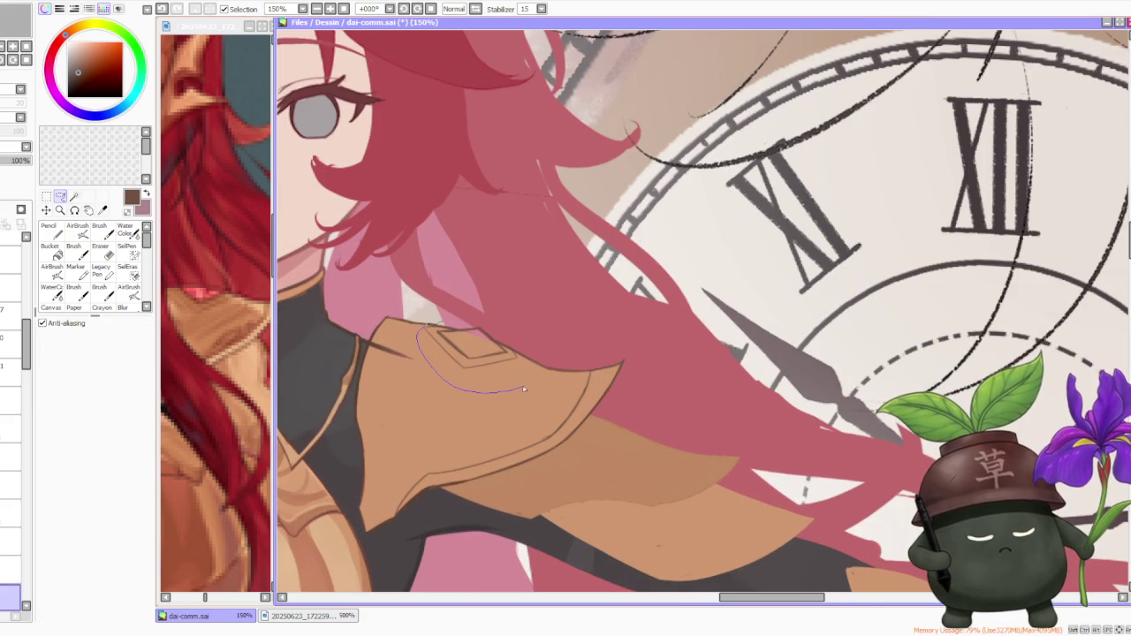
- Lasso the diamond trim and scale it slightly larger and wider with Ctrl+T, then apply
drag(513, 346, 435, 324)
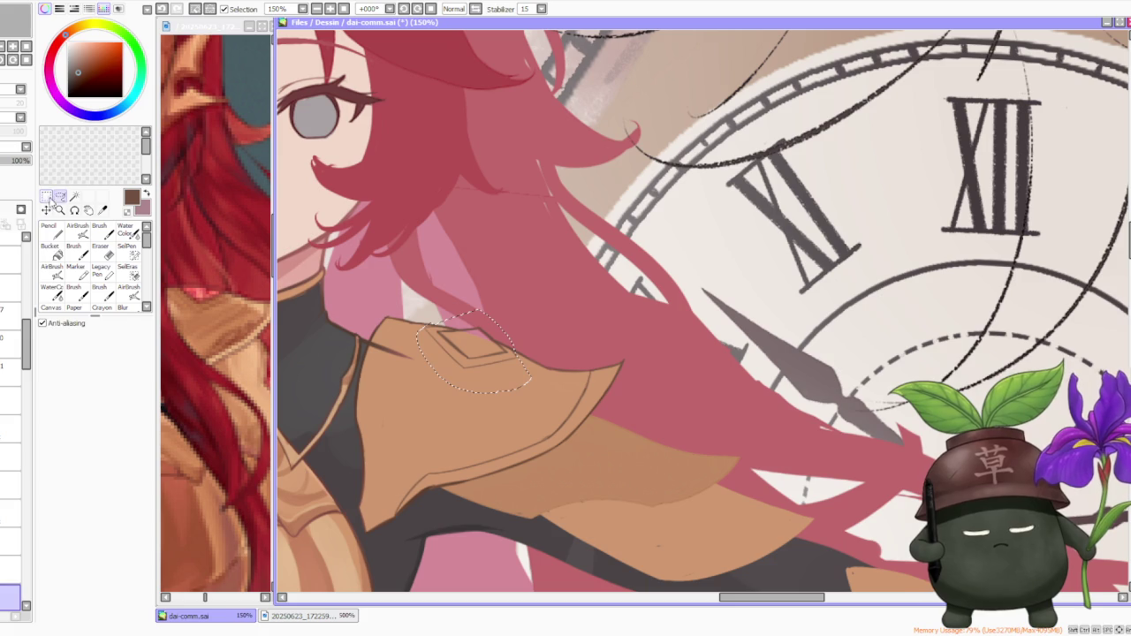
key(ctrl+t)
drag(421, 322, 409, 317)
drag(521, 368, 521, 361)
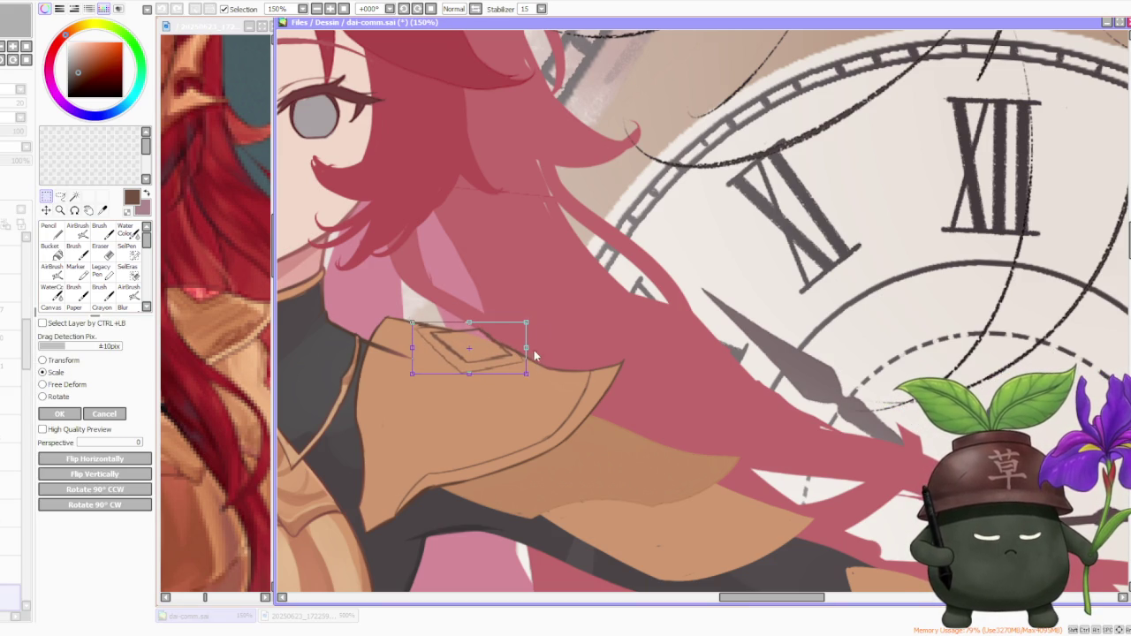
scroll(532, 337, down, 2)
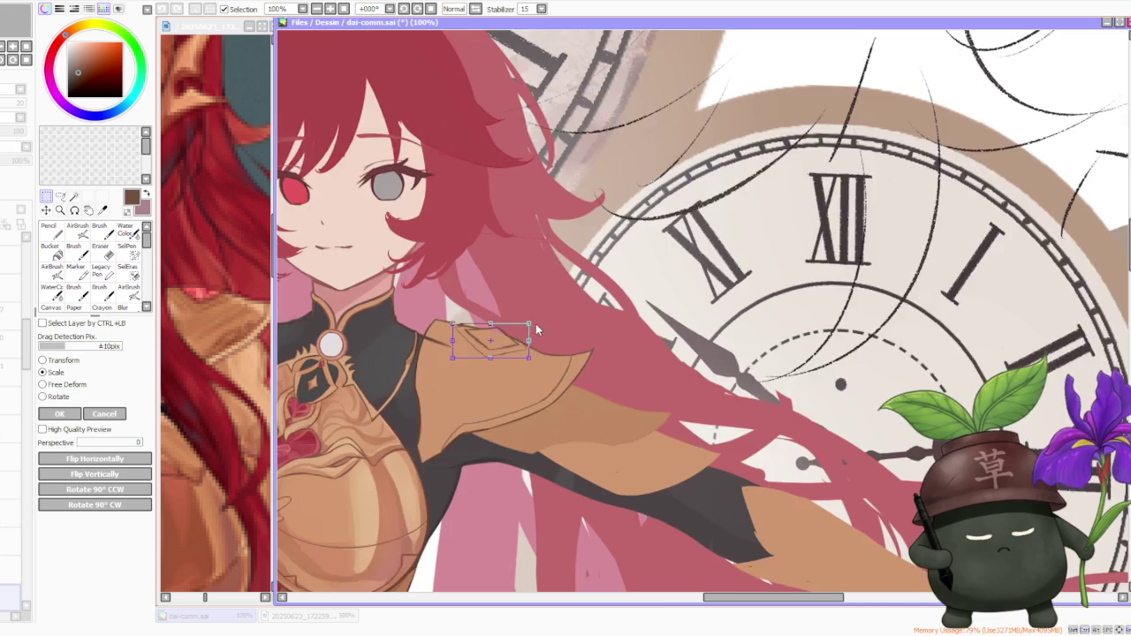
click(70, 414)
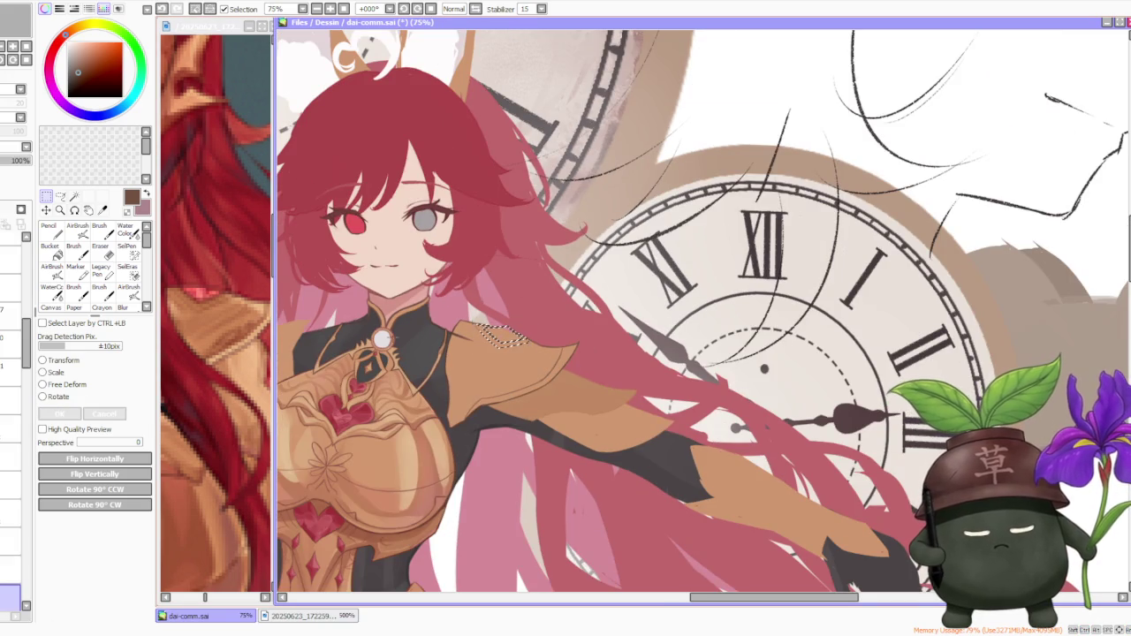
scroll(704, 317, down, 3)
scroll(548, 269, down, 1)
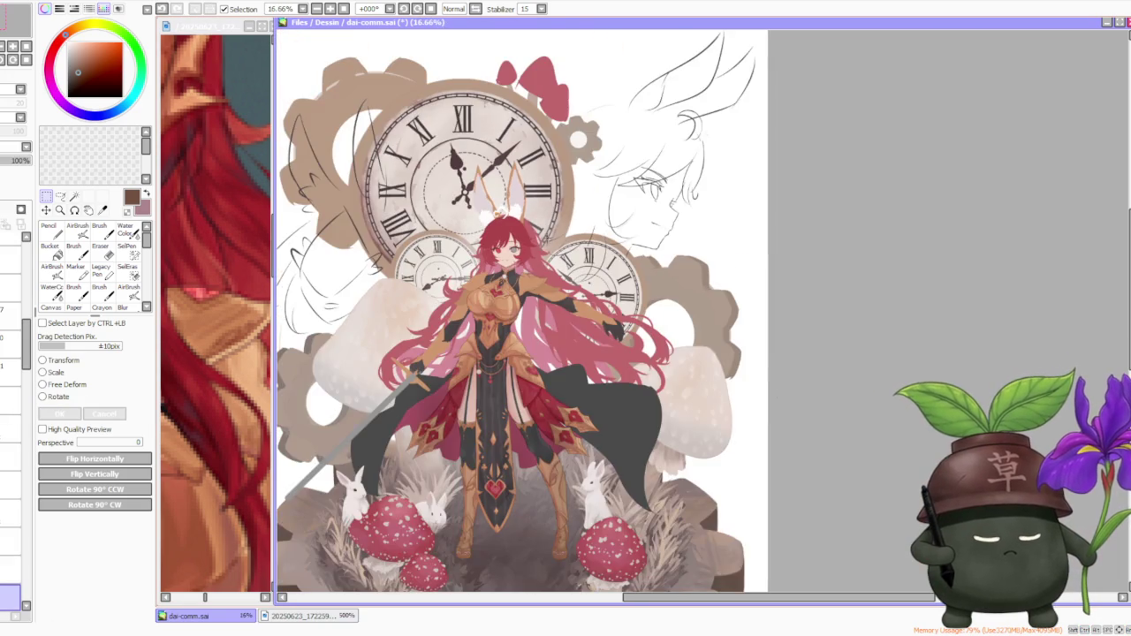
- Zoom around the canvas, switch back to the Brush, and zoom to 200% on the pauldron
scroll(548, 270, up, 2)
scroll(549, 270, up, 1)
scroll(536, 269, down, 1)
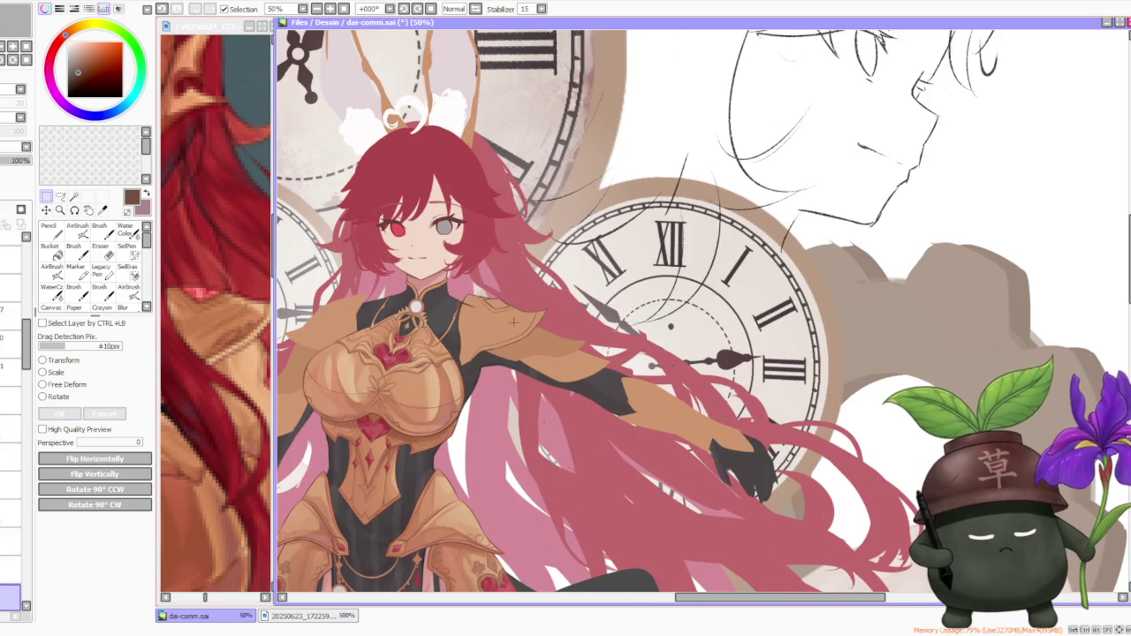
scroll(515, 315, up, 2)
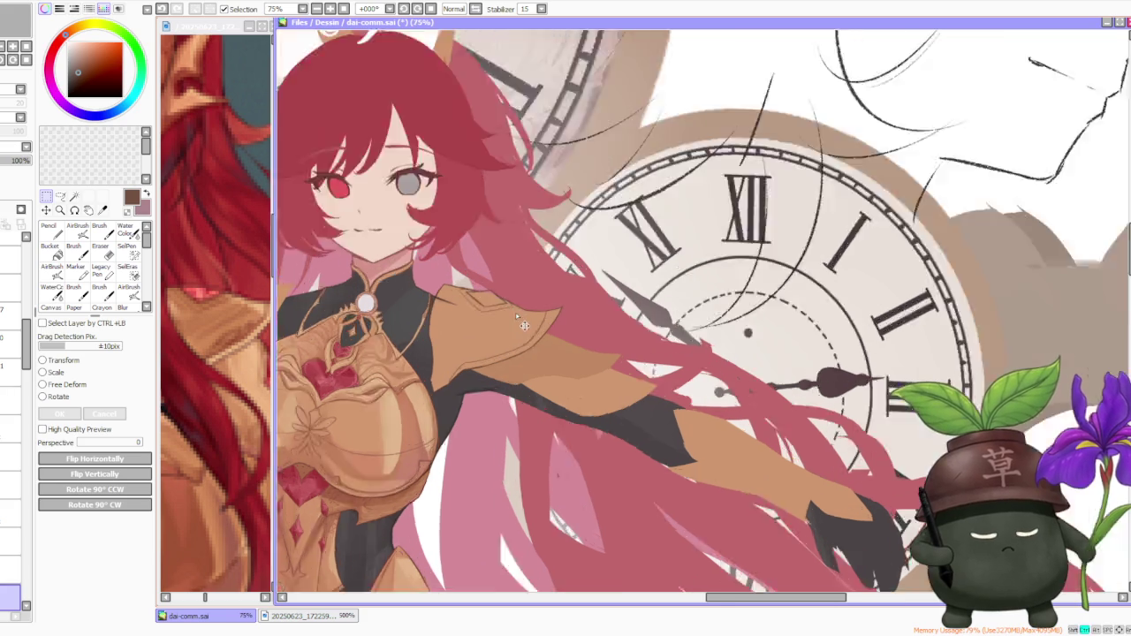
scroll(515, 311, up, 1)
key(Return)
scroll(488, 285, up, 1)
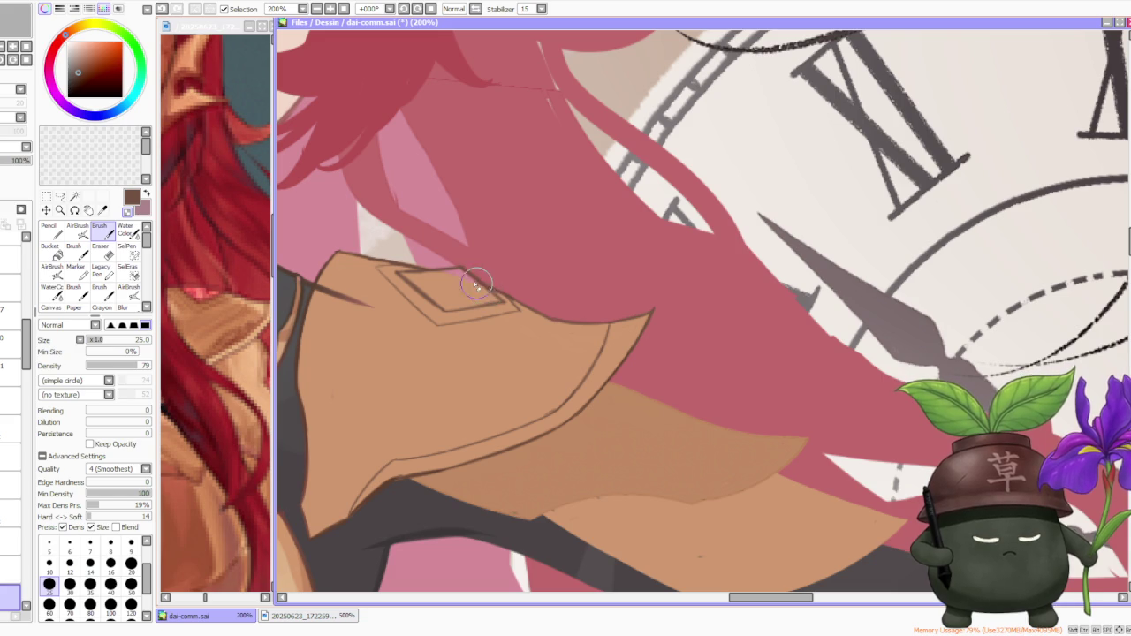
- At 300% zoom, stroke a dark outline along the pauldron's pointed tip, then zoom out
scroll(463, 251, up, 2)
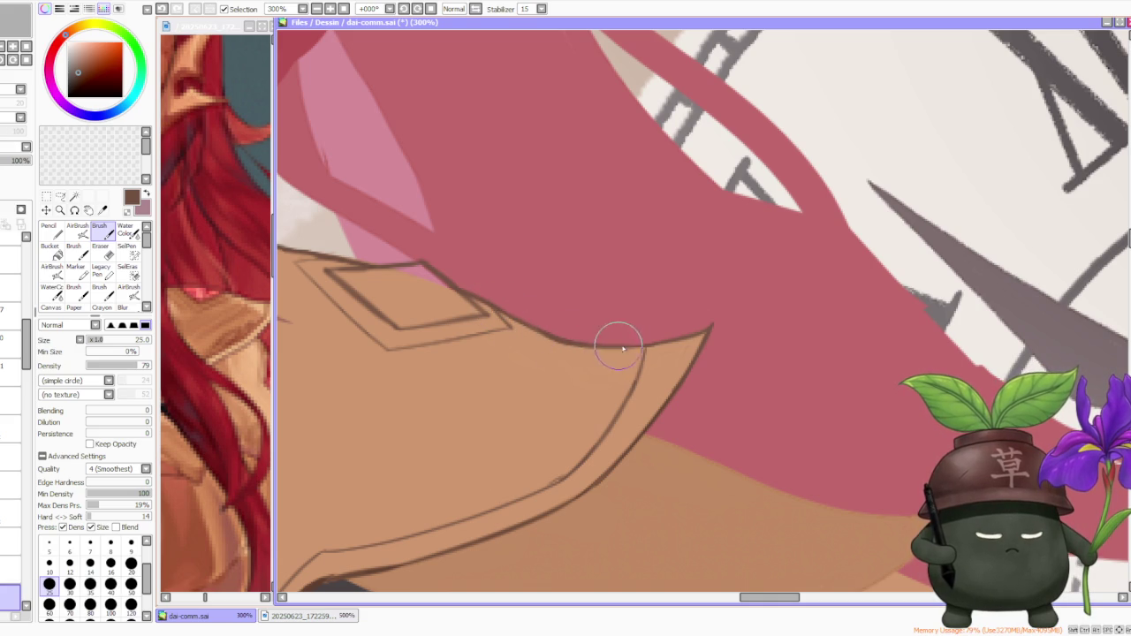
scroll(602, 343, down, 2)
scroll(606, 336, down, 1)
scroll(619, 329, up, 3)
scroll(636, 321, up, 1)
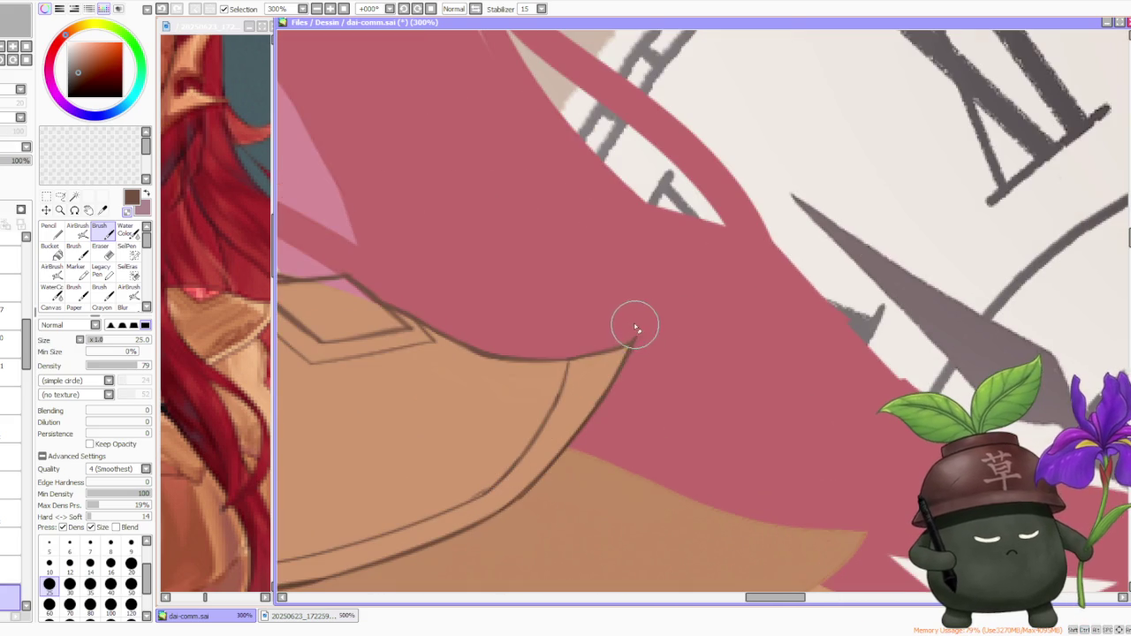
drag(635, 340, 551, 397)
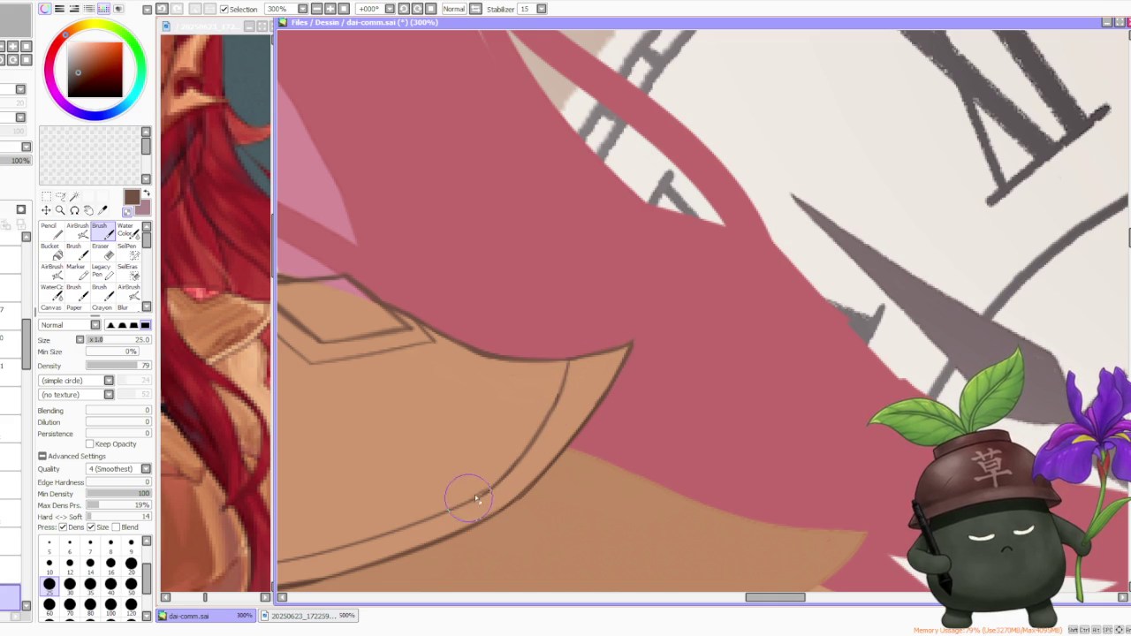
scroll(512, 455, down, 1)
scroll(539, 416, down, 1)
scroll(555, 386, down, 1)
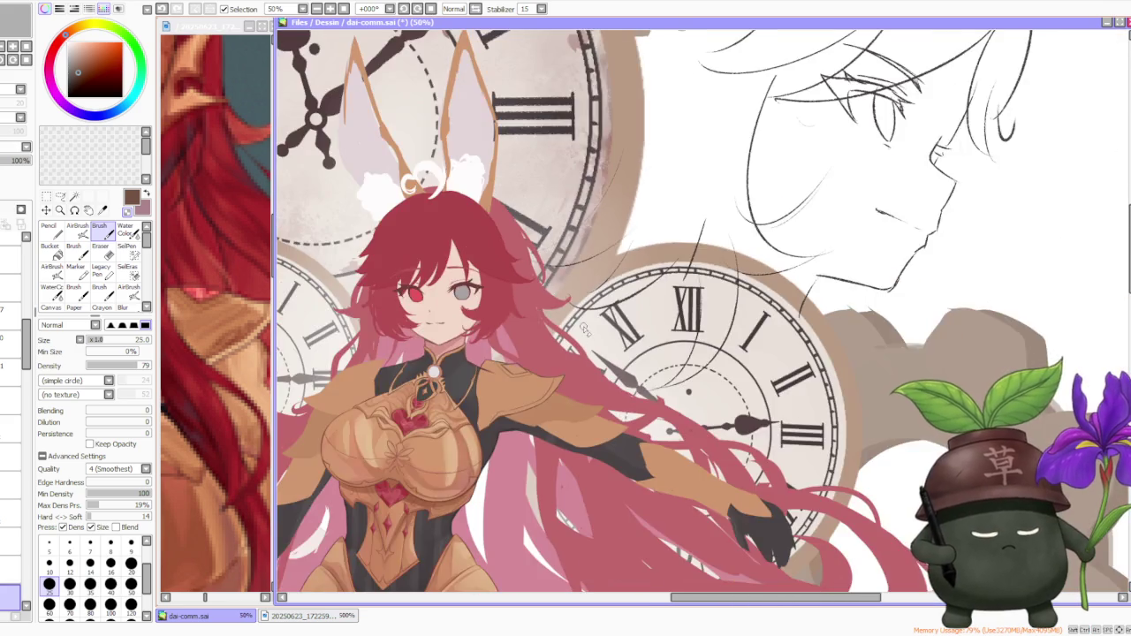
scroll(555, 386, down, 1)
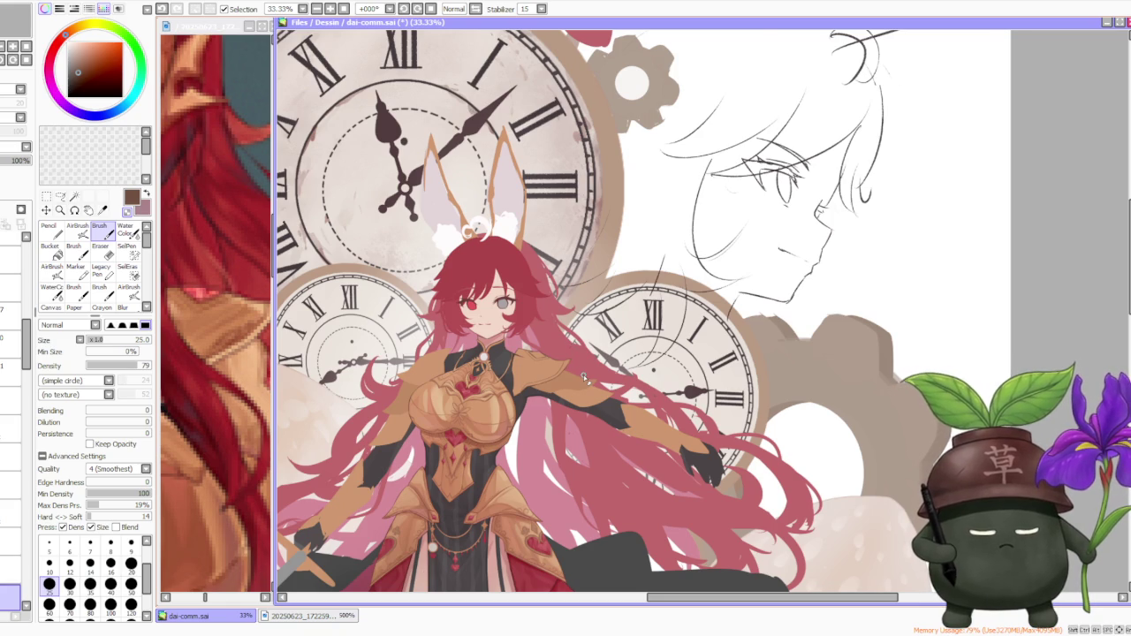
scroll(583, 375, down, 1)
scroll(555, 343, up, 3)
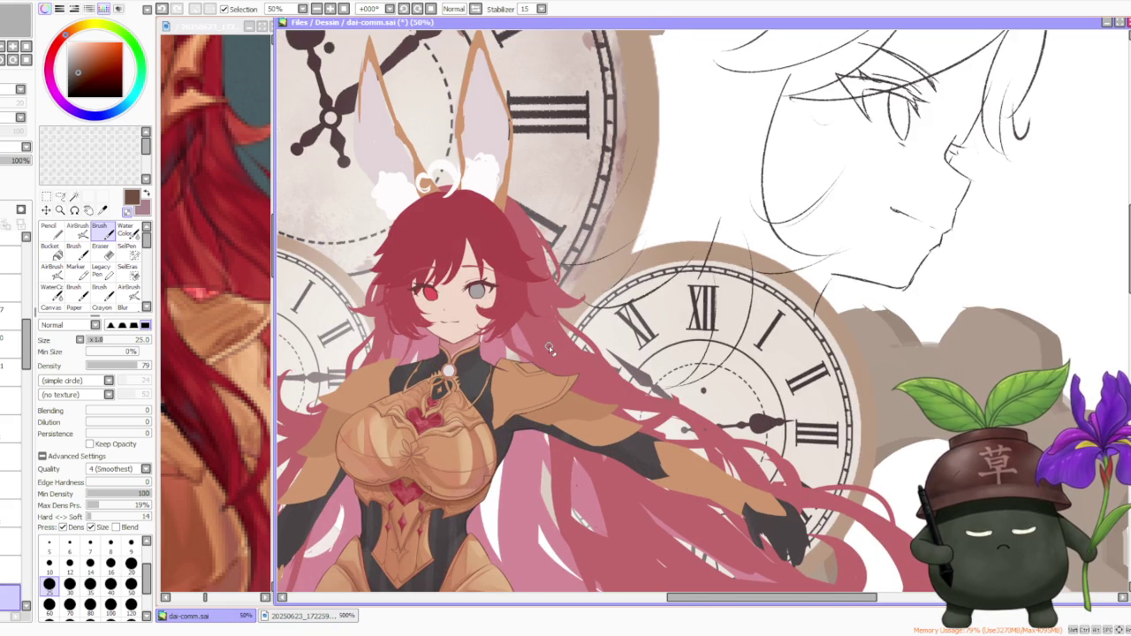
scroll(202, 304, down, 2)
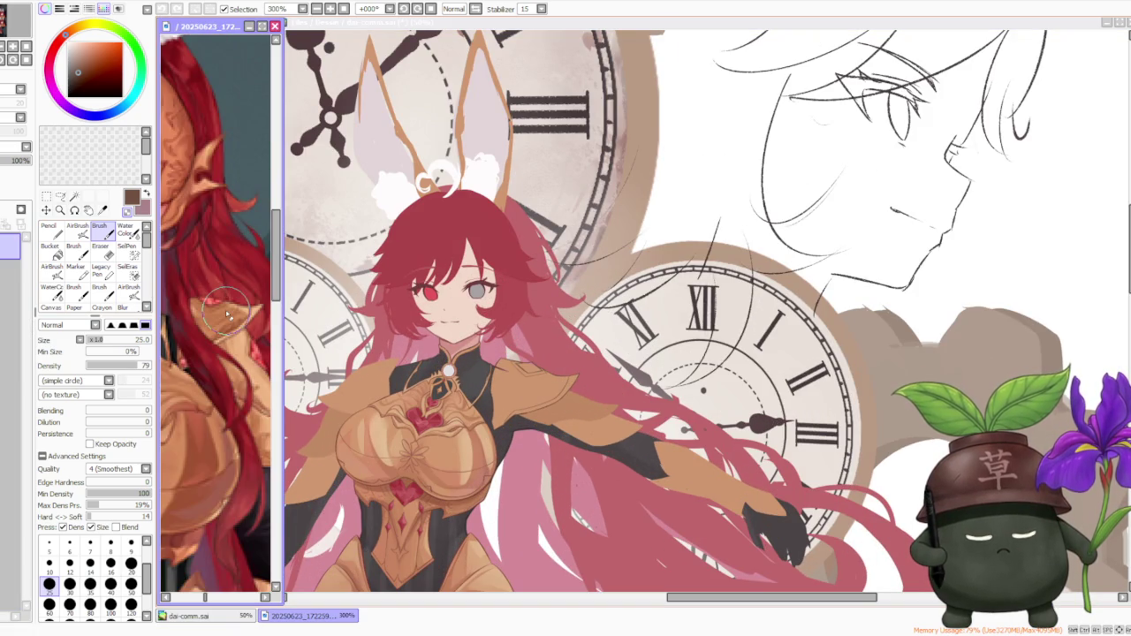
- Zoom in on the pauldron and undo the trial V stroke at its bottom corner
scroll(212, 309, down, 1)
scroll(228, 314, down, 1)
scroll(227, 313, up, 2)
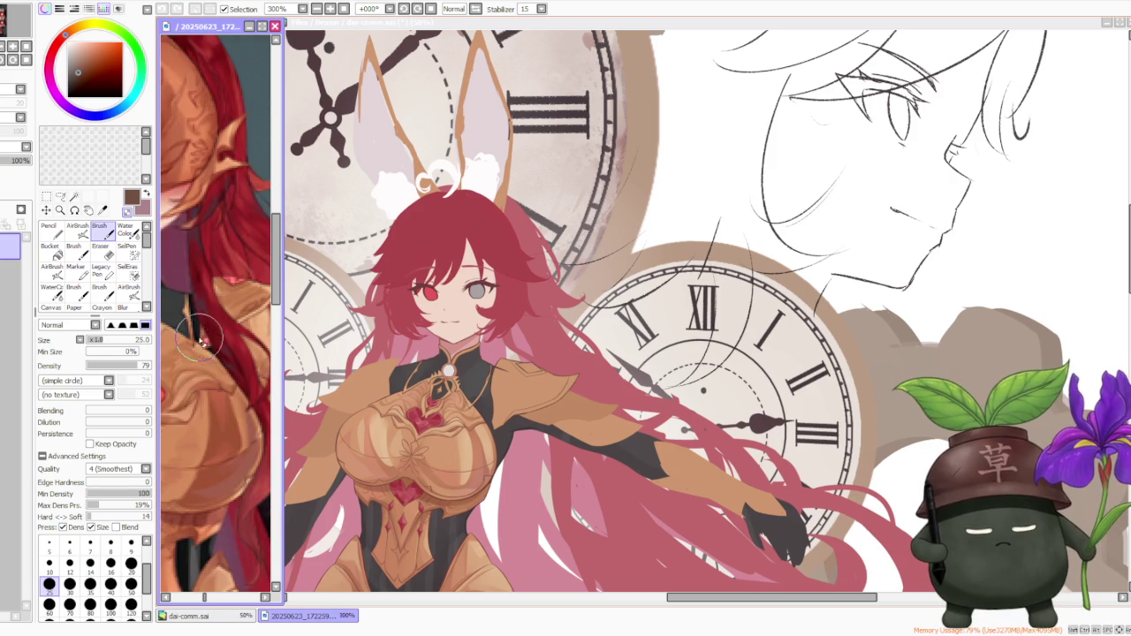
scroll(221, 318, up, 1)
scroll(530, 352, down, 2)
scroll(502, 435, up, 2)
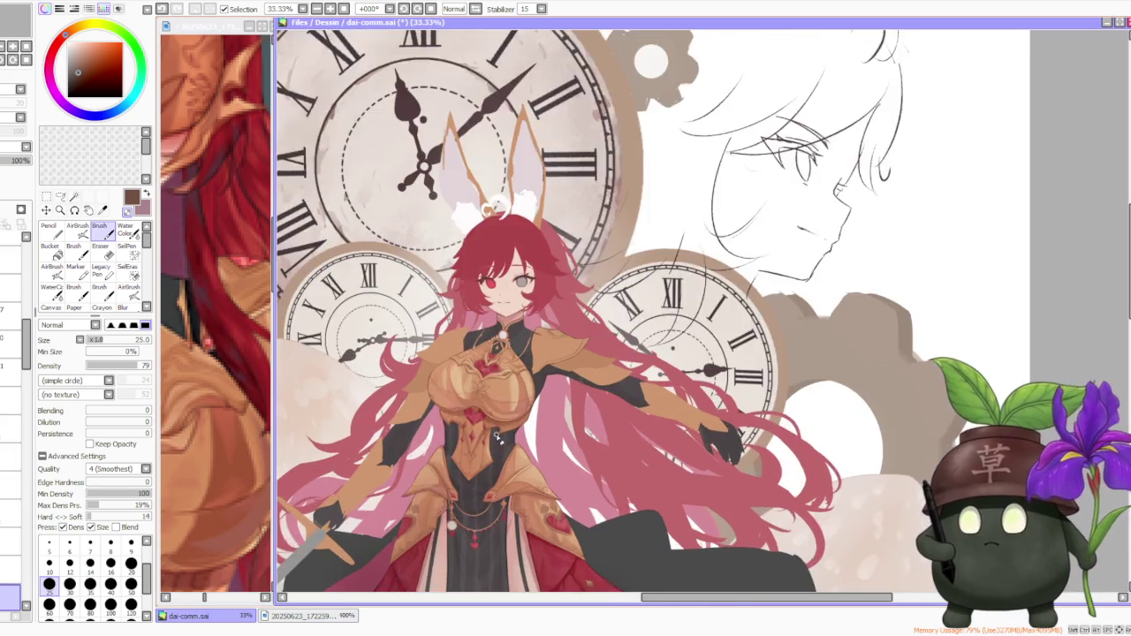
scroll(482, 438, up, 2)
scroll(552, 381, up, 1)
scroll(566, 319, up, 1)
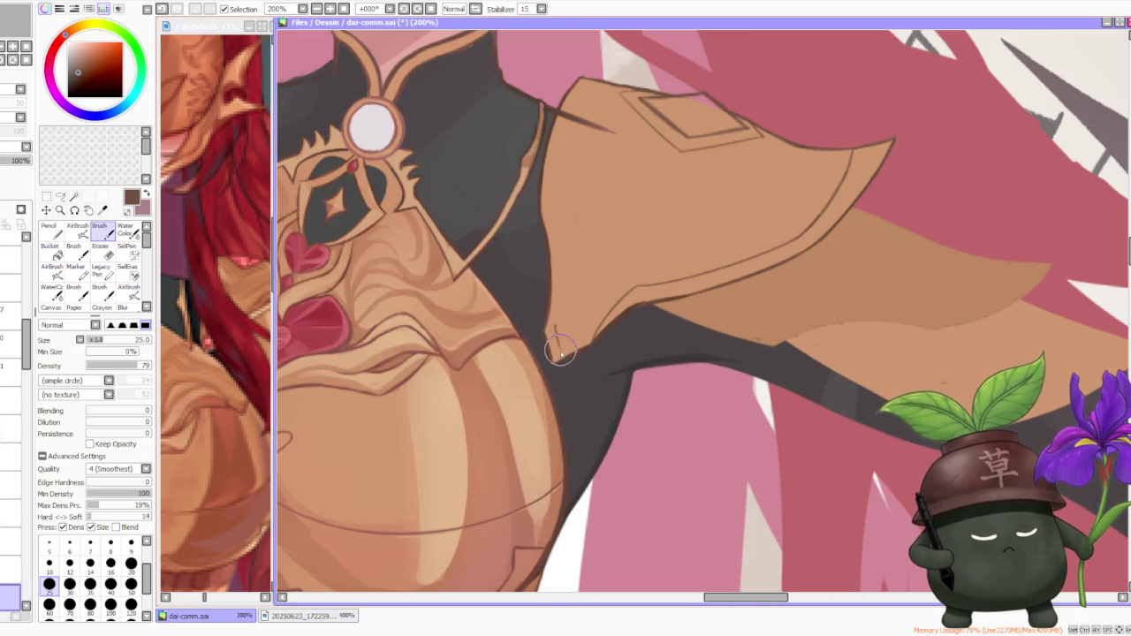
key(ctrl+z)
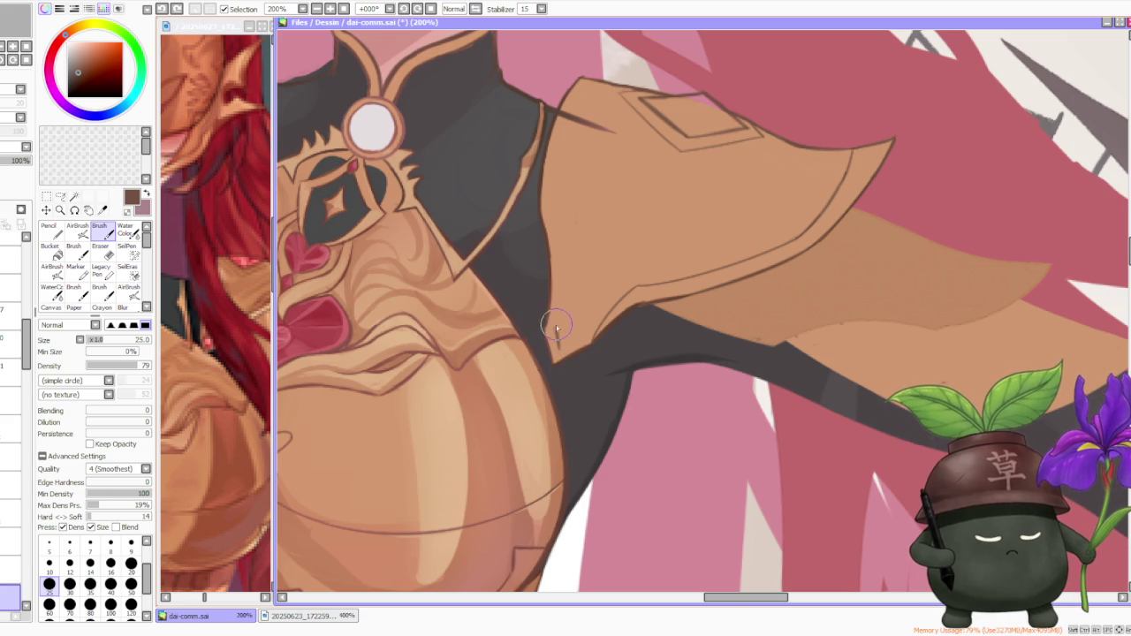
drag(555, 329, 580, 335)
key(ctrl+z)
key(ctrl+z)
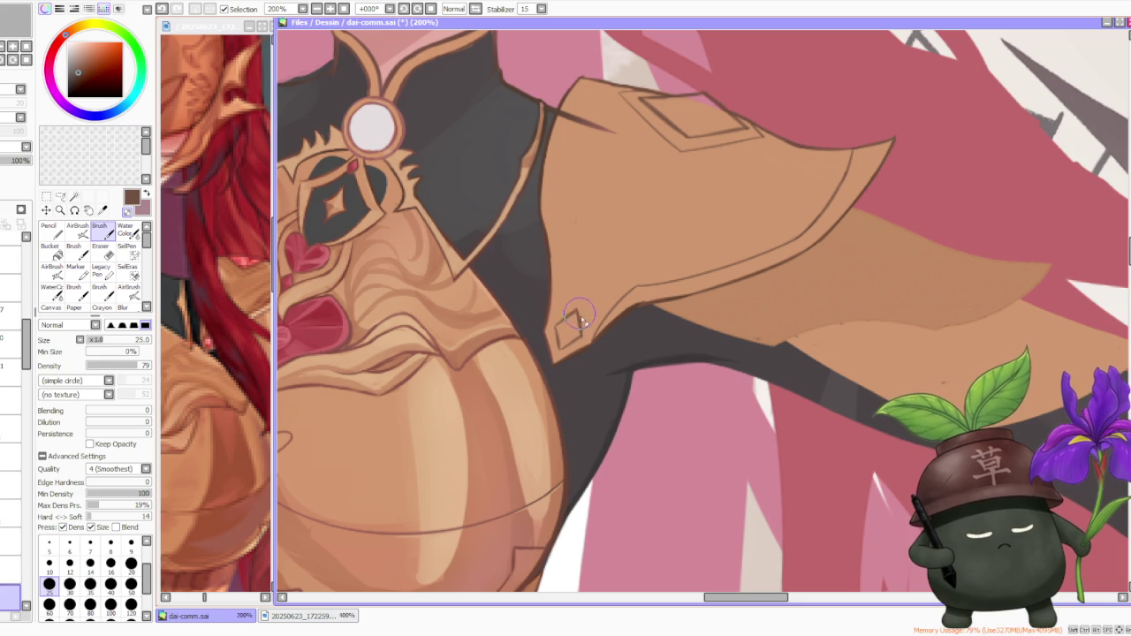
- Redraw the small diamond accent at the pauldron's lower tip and zoom back out
key(ctrl+z)
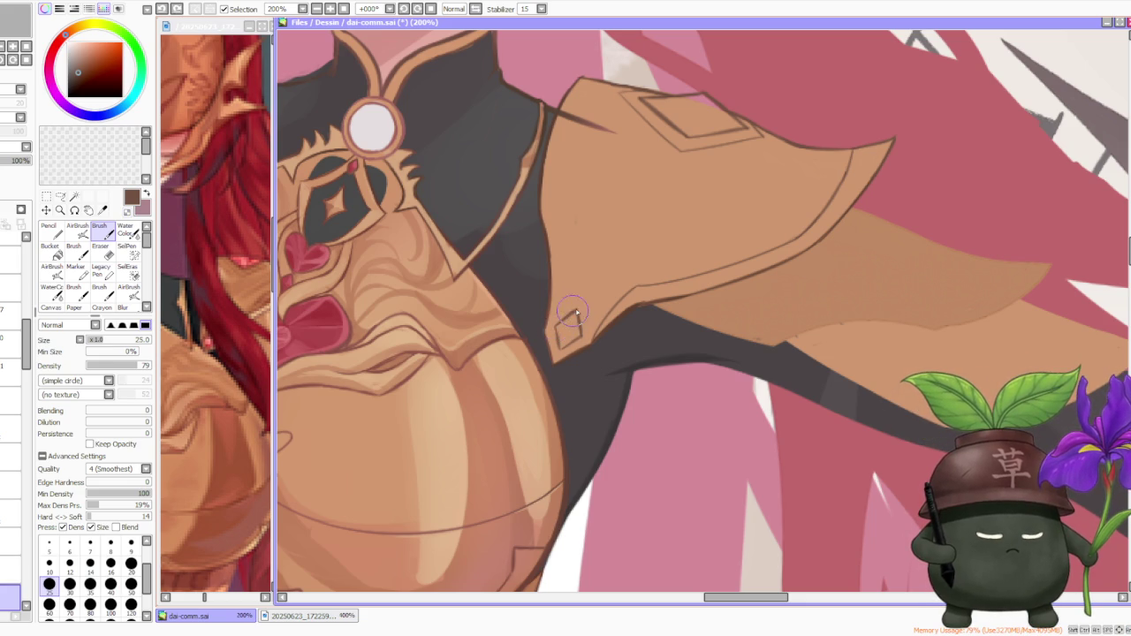
key(ctrl+z)
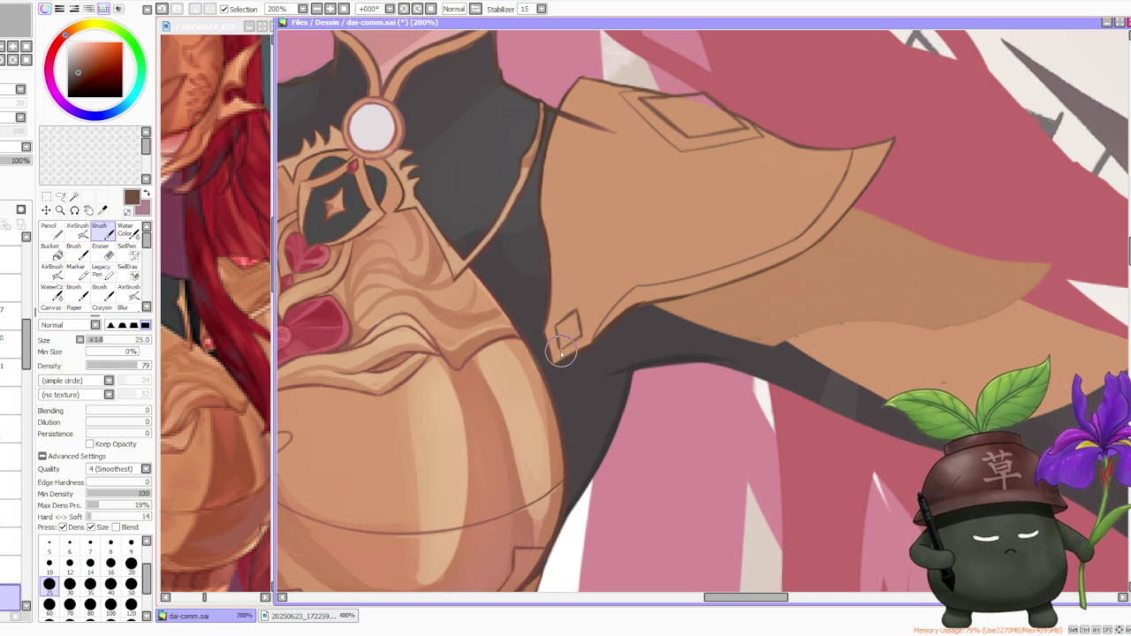
drag(573, 318, 557, 358)
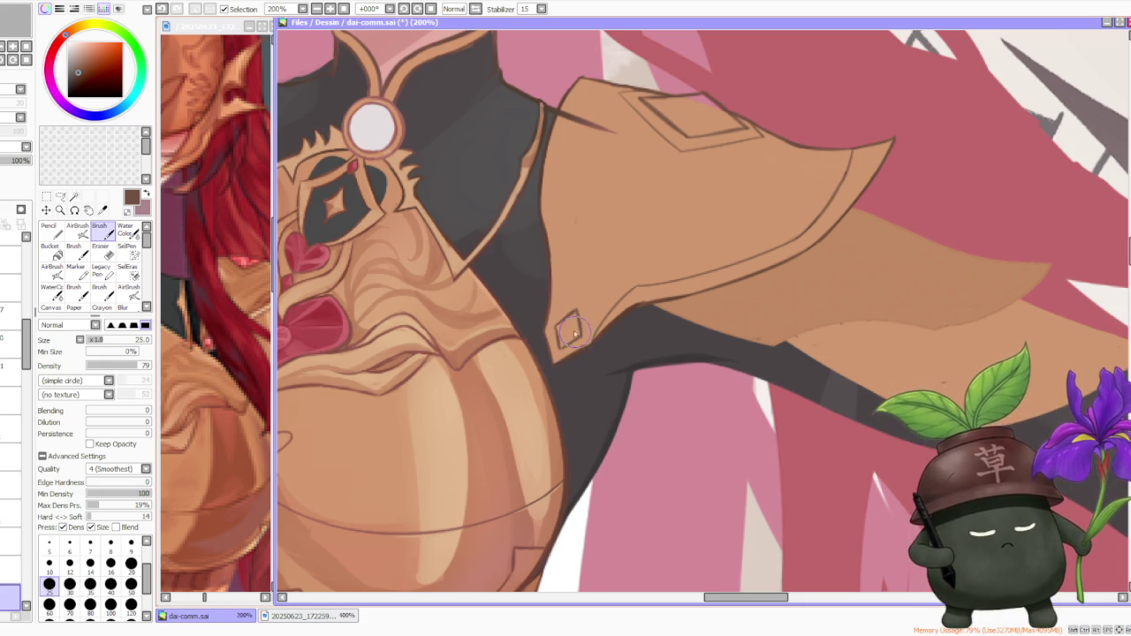
scroll(570, 335, down, 2)
scroll(652, 245, down, 2)
scroll(646, 235, down, 1)
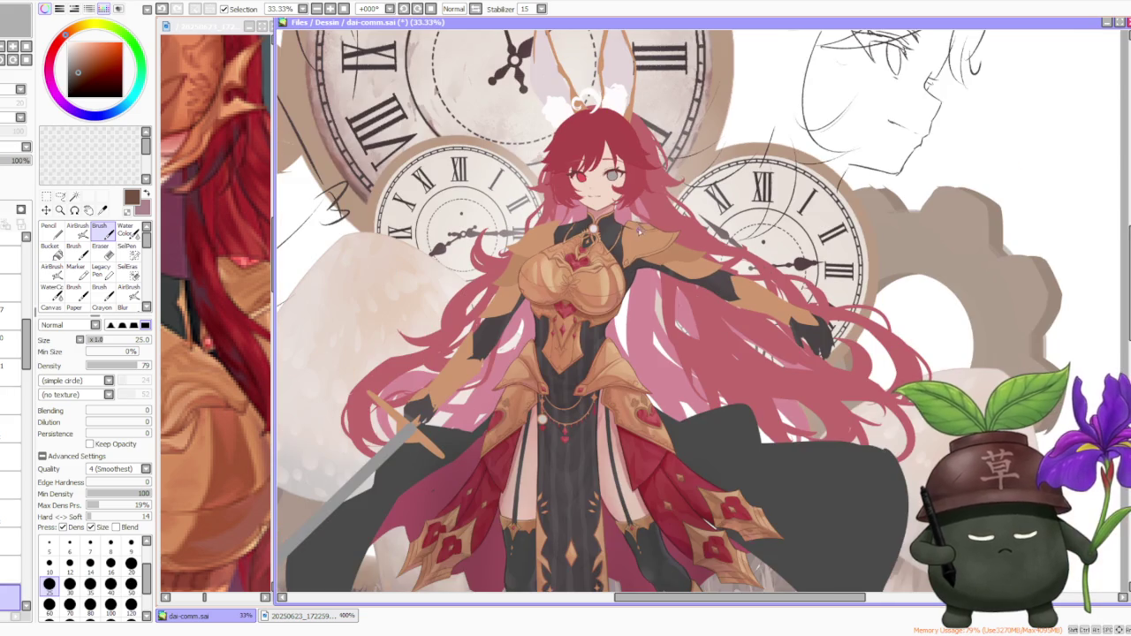
scroll(656, 212, up, 2)
scroll(610, 336, up, 1)
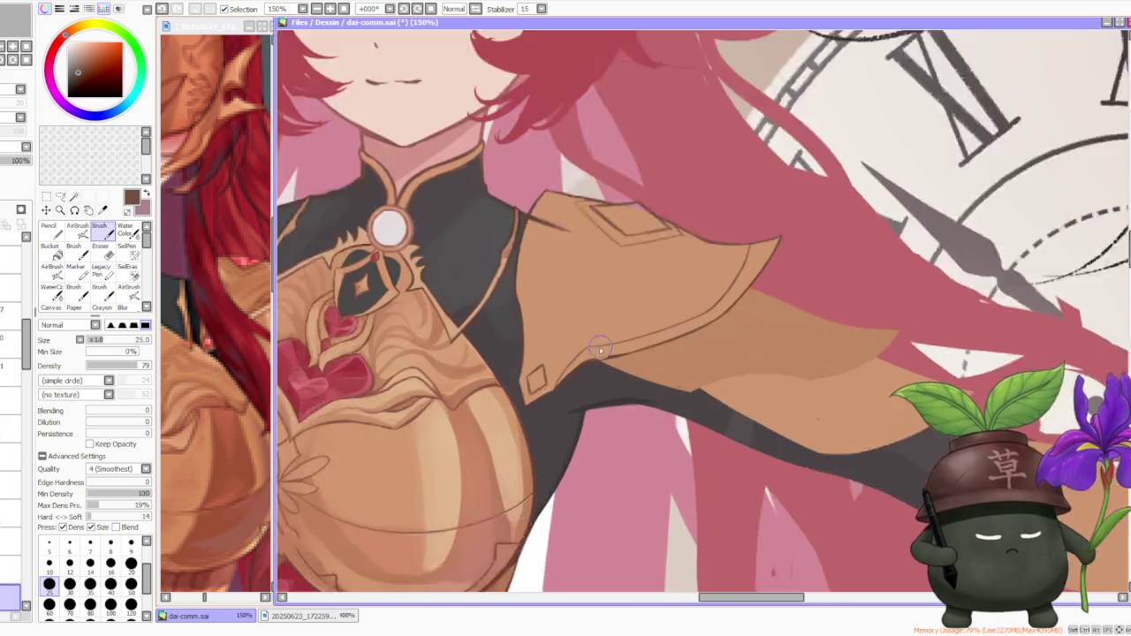
scroll(610, 335, up, 1)
scroll(554, 391, up, 1)
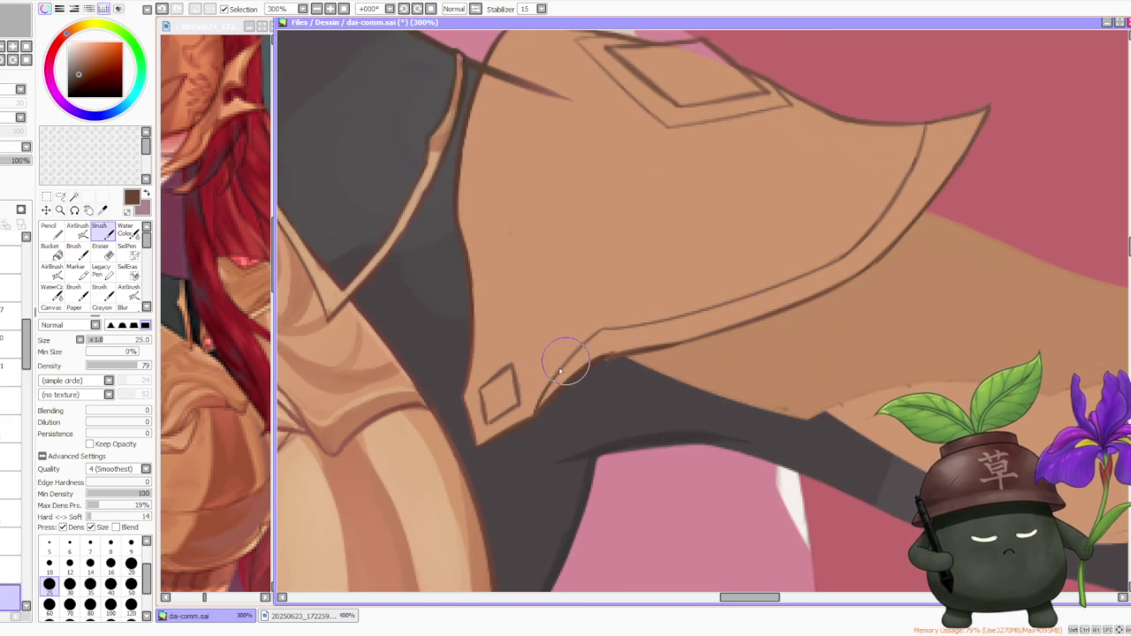
scroll(584, 347, down, 2)
scroll(583, 347, down, 1)
scroll(619, 242, up, 2)
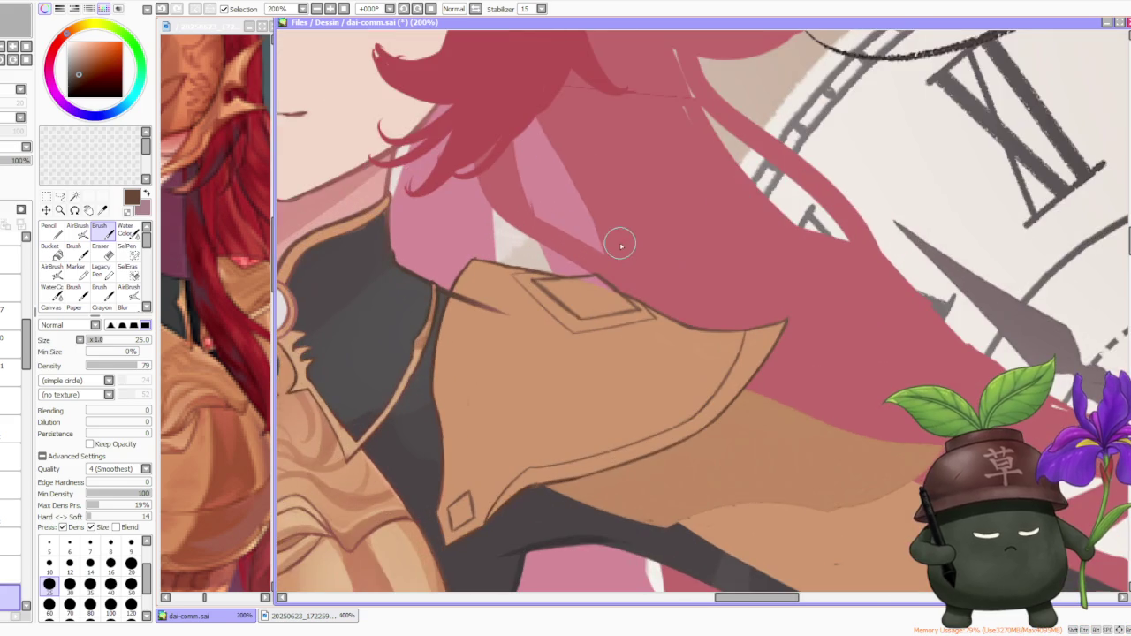
scroll(559, 270, up, 1)
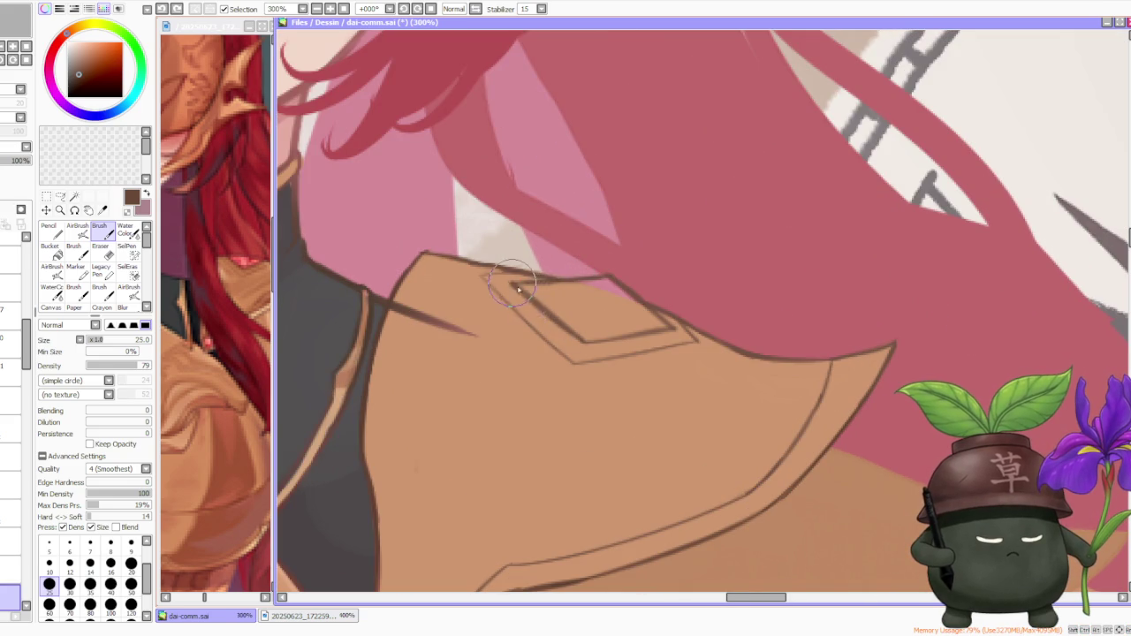
scroll(570, 333, down, 2)
scroll(561, 291, up, 2)
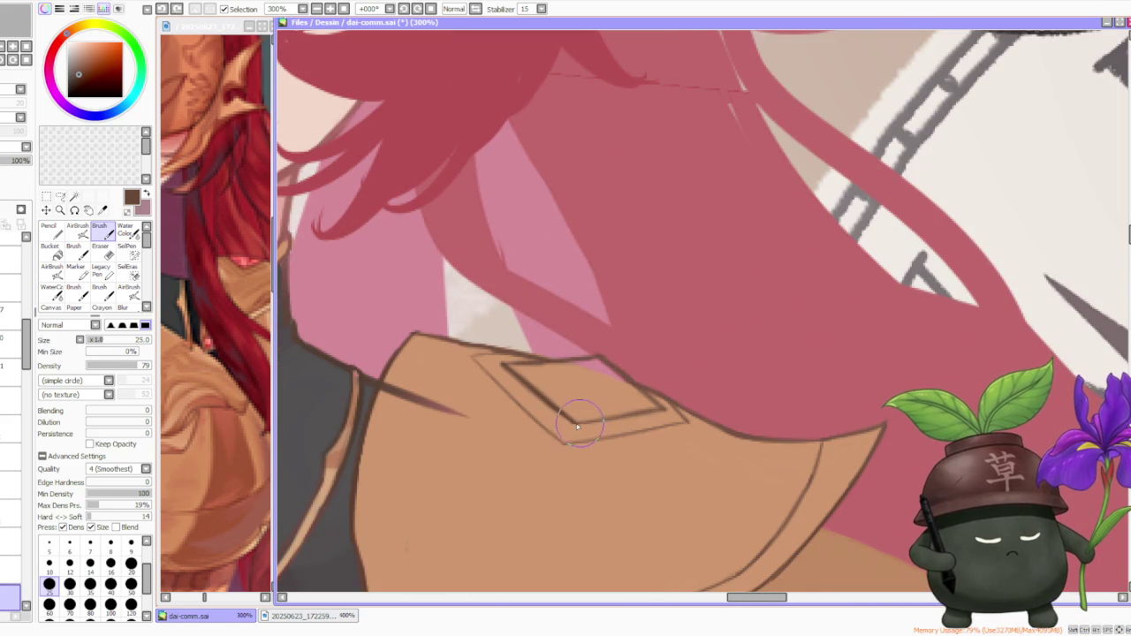
scroll(638, 396, down, 2)
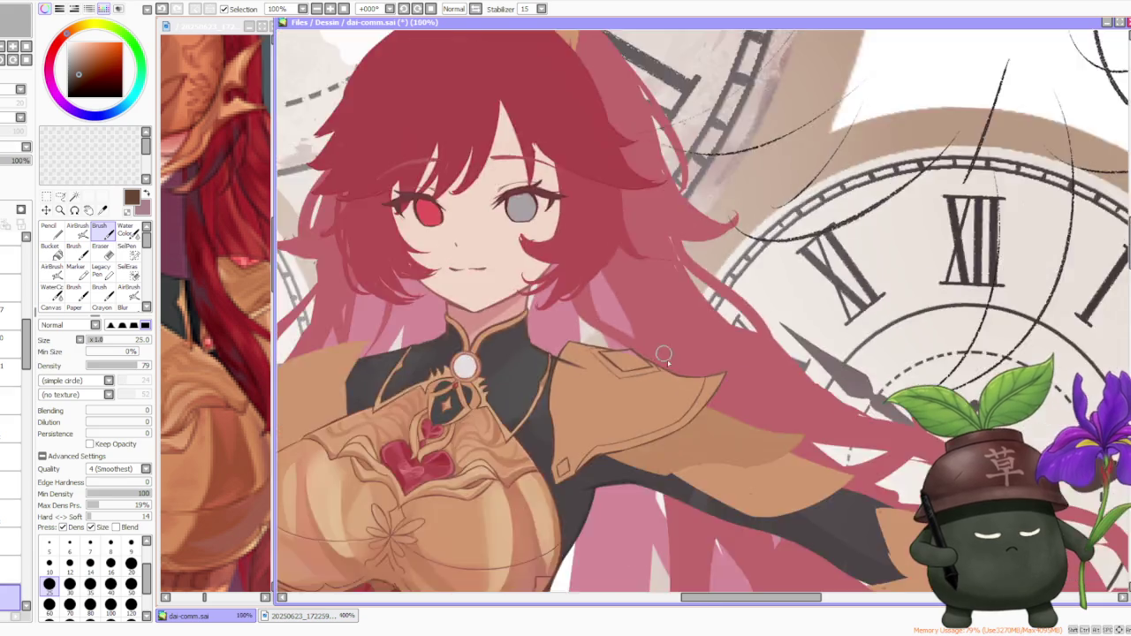
scroll(666, 374, up, 2)
scroll(655, 377, down, 2)
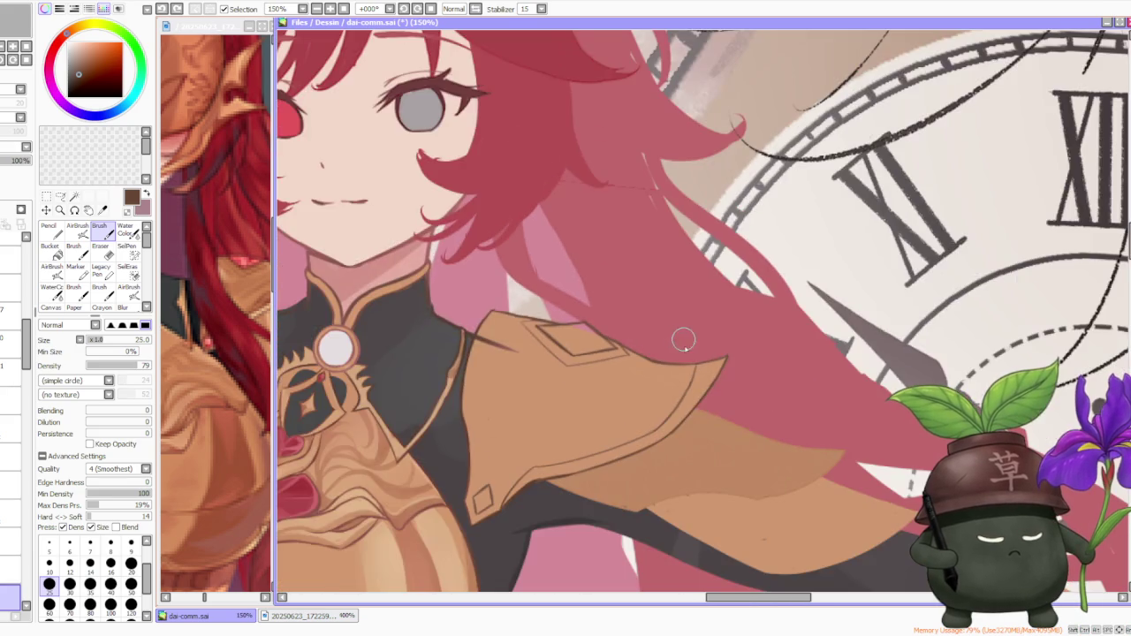
scroll(677, 336, up, 3)
scroll(686, 383, down, 3)
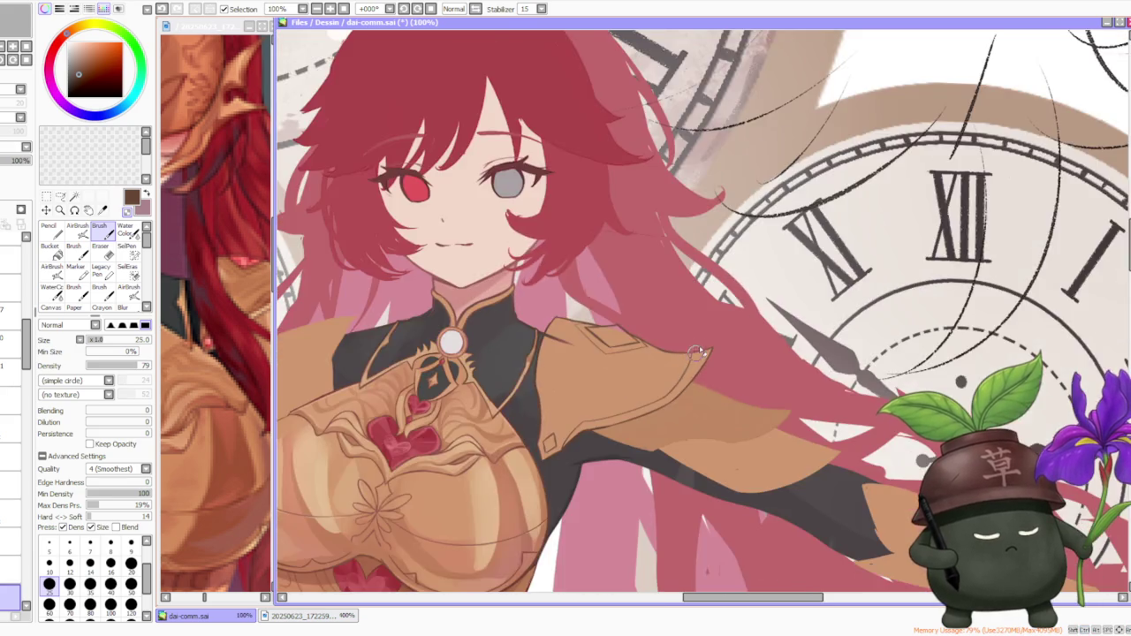
scroll(709, 334, down, 1)
scroll(709, 334, down, 1)
scroll(709, 334, down, 1)
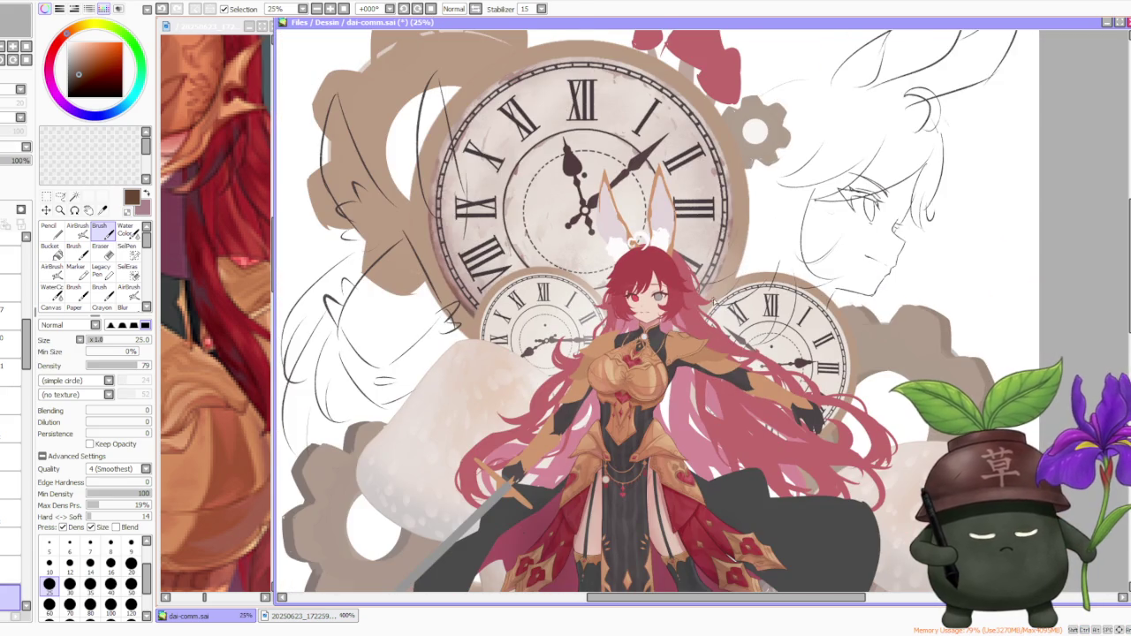
scroll(725, 316, up, 1)
scroll(728, 357, up, 1)
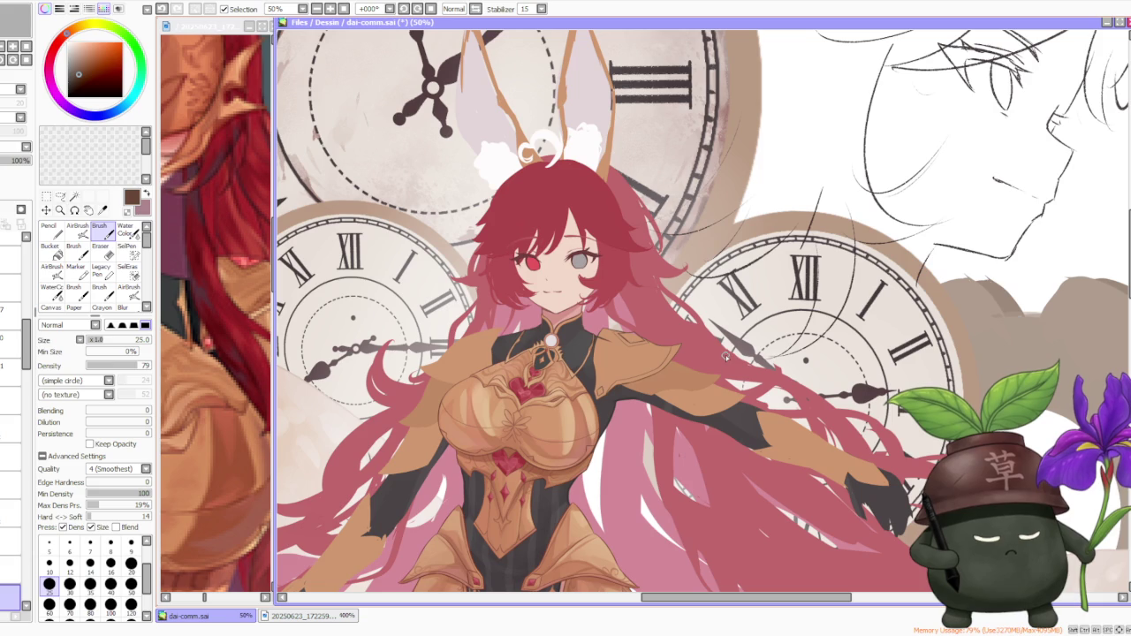
scroll(719, 301, down, 1)
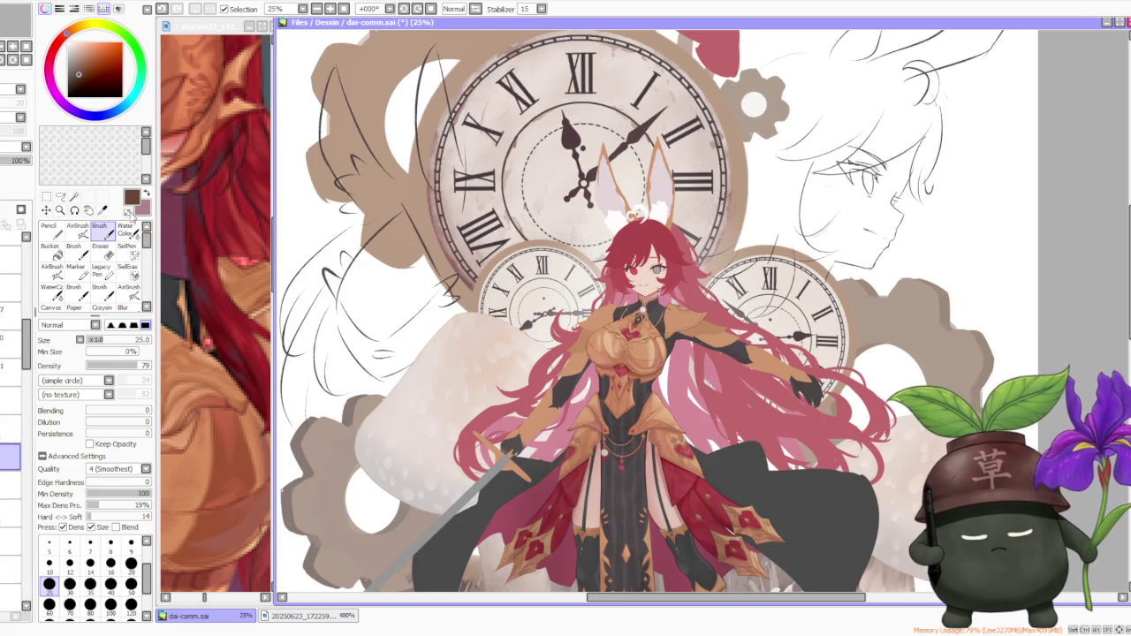
scroll(612, 304, up, 1)
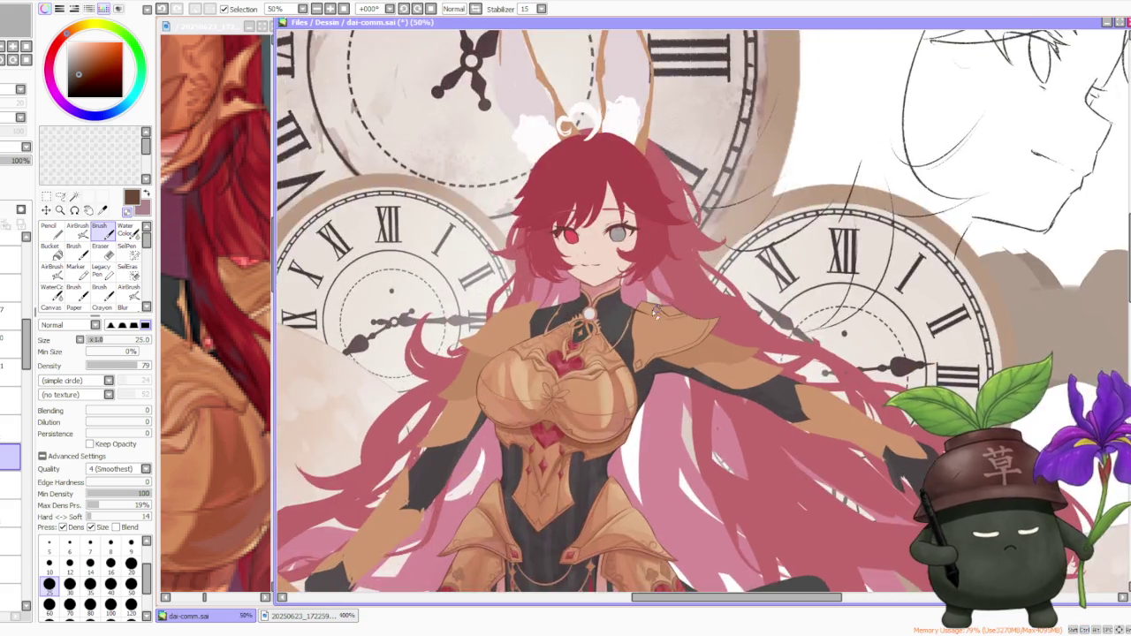
scroll(611, 304, up, 1)
scroll(668, 345, up, 1)
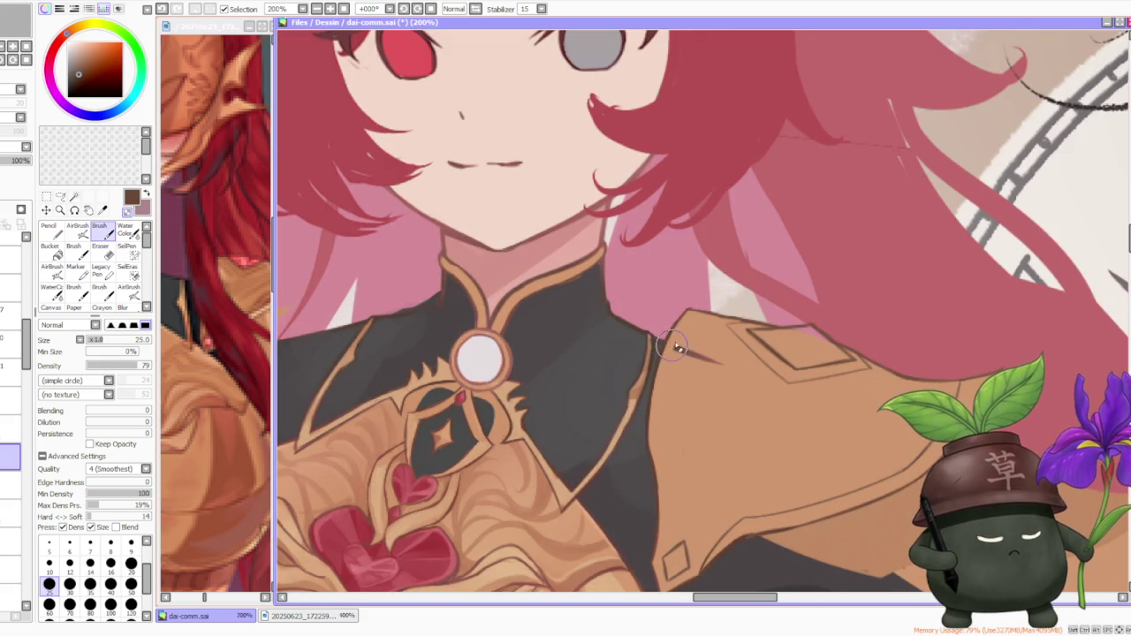
scroll(783, 372, down, 2)
scroll(789, 354, down, 2)
scroll(782, 355, down, 1)
scroll(784, 335, up, 2)
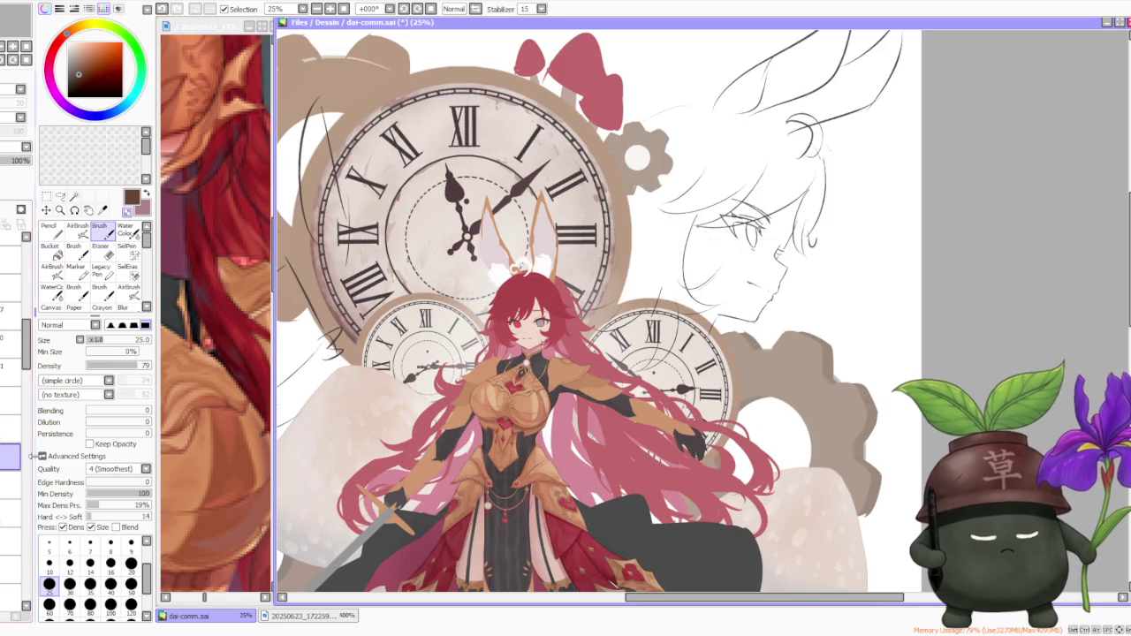
- Switch between layers in the Layer panel to find the armour layer
scroll(10, 442, down, 1)
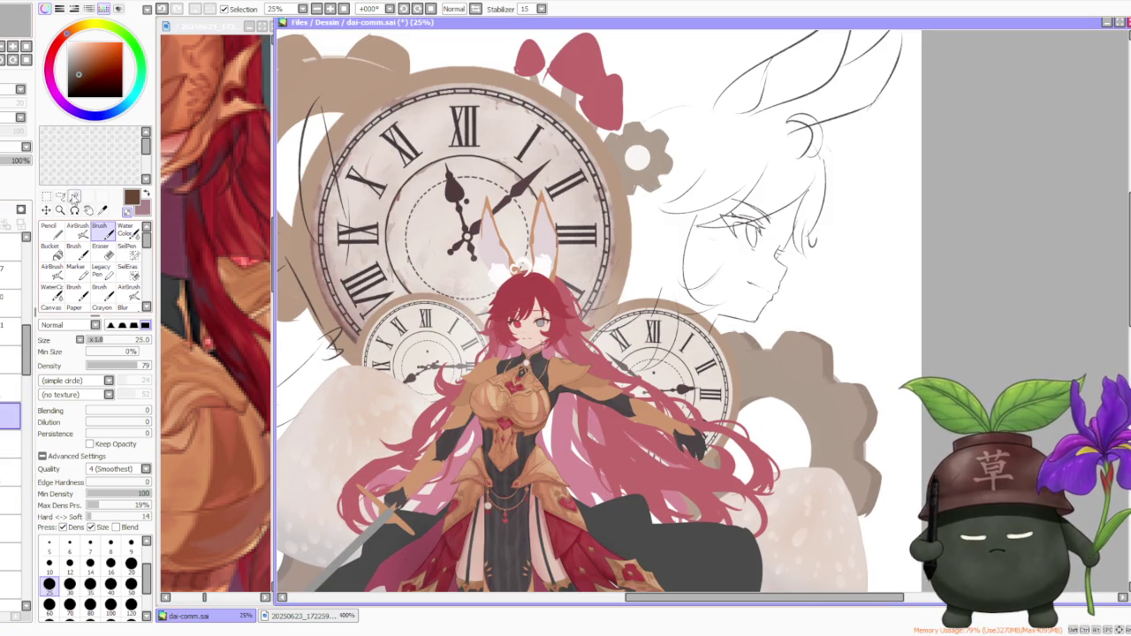
click(10, 528)
click(10, 500)
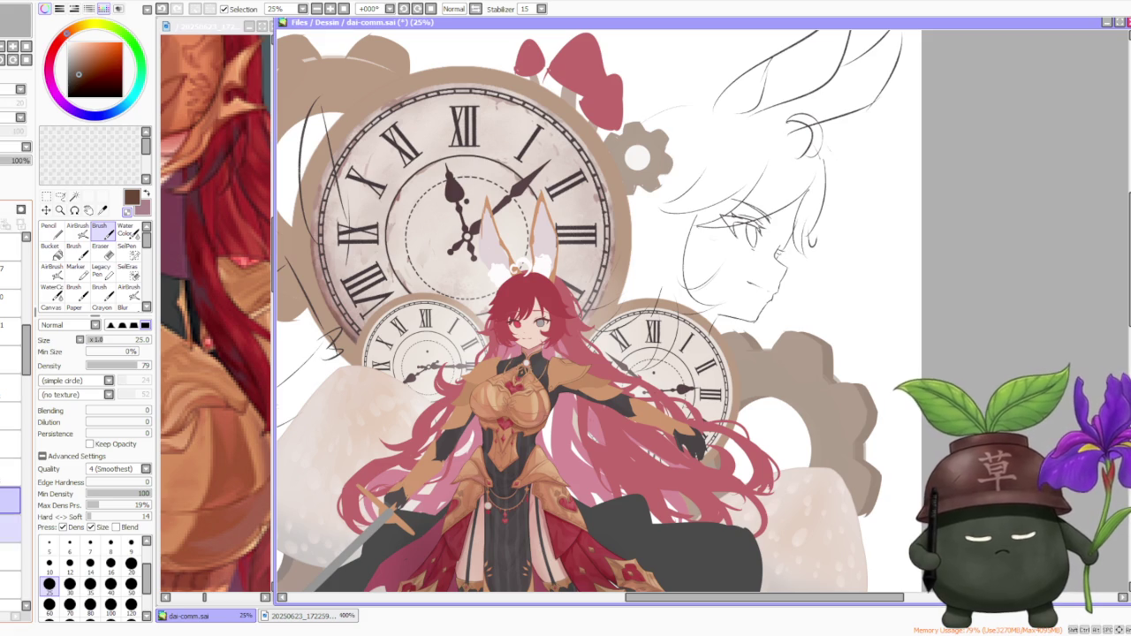
click(10, 557)
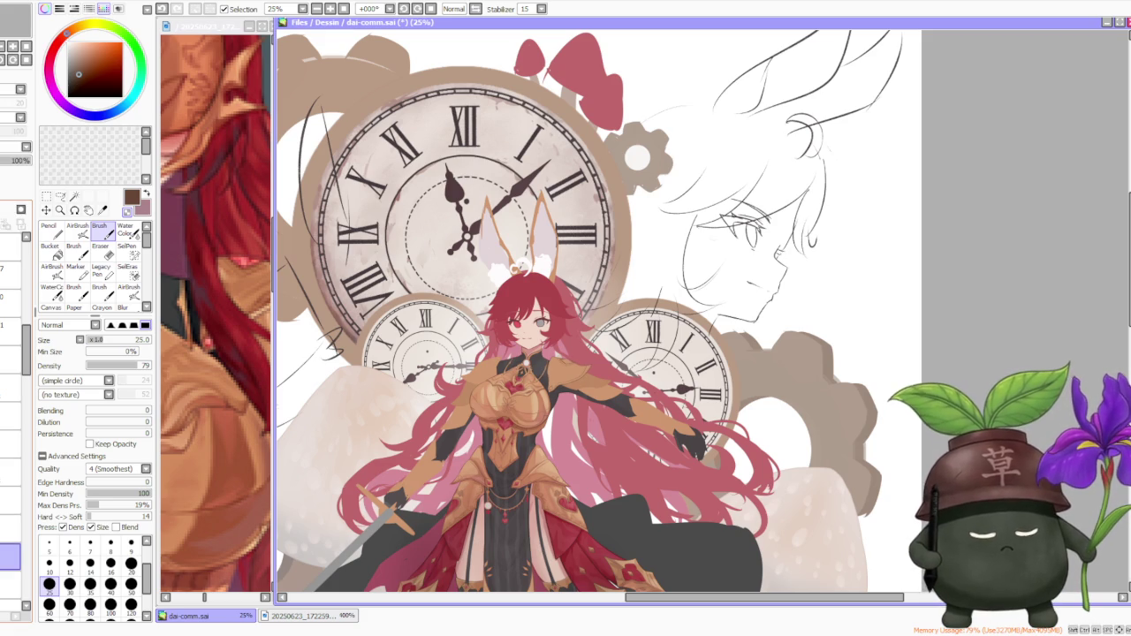
scroll(580, 366, down, 1)
scroll(580, 366, up, 1)
scroll(580, 366, up, 1)
scroll(580, 366, up, 1)
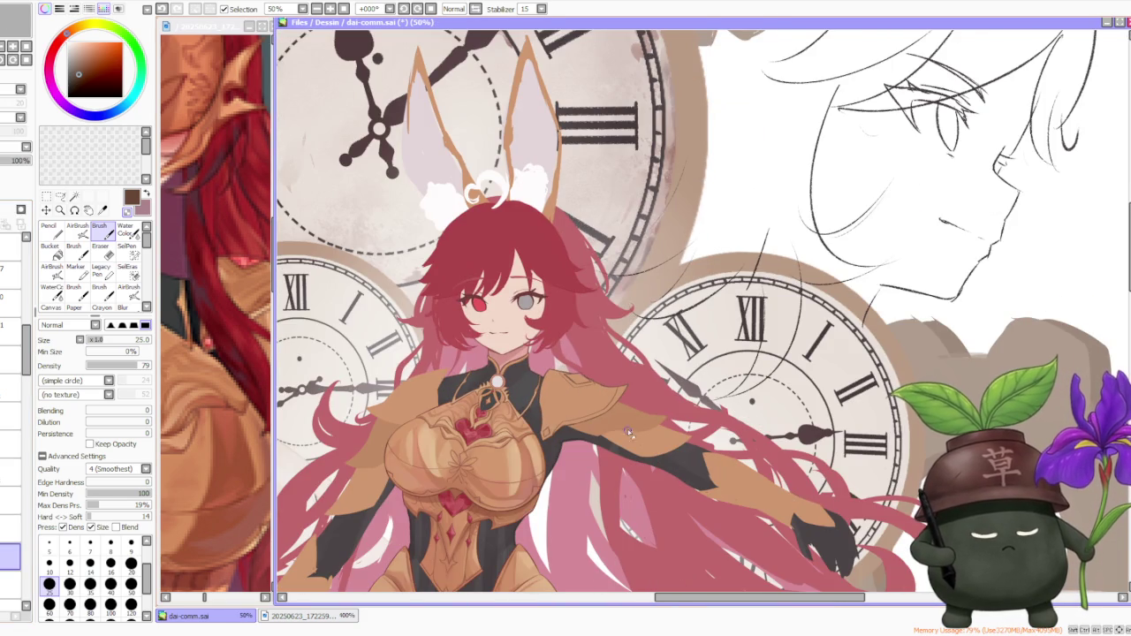
- Sample the tan armour colour, select the shading layer and set brush size 300
alt+click(533, 458)
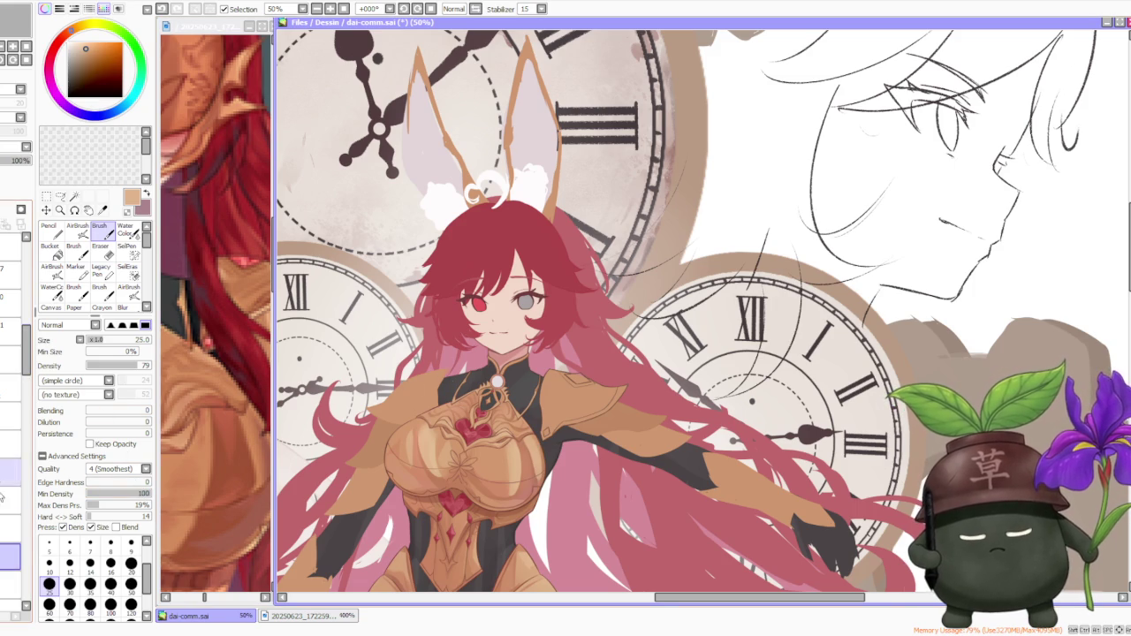
click(11, 582)
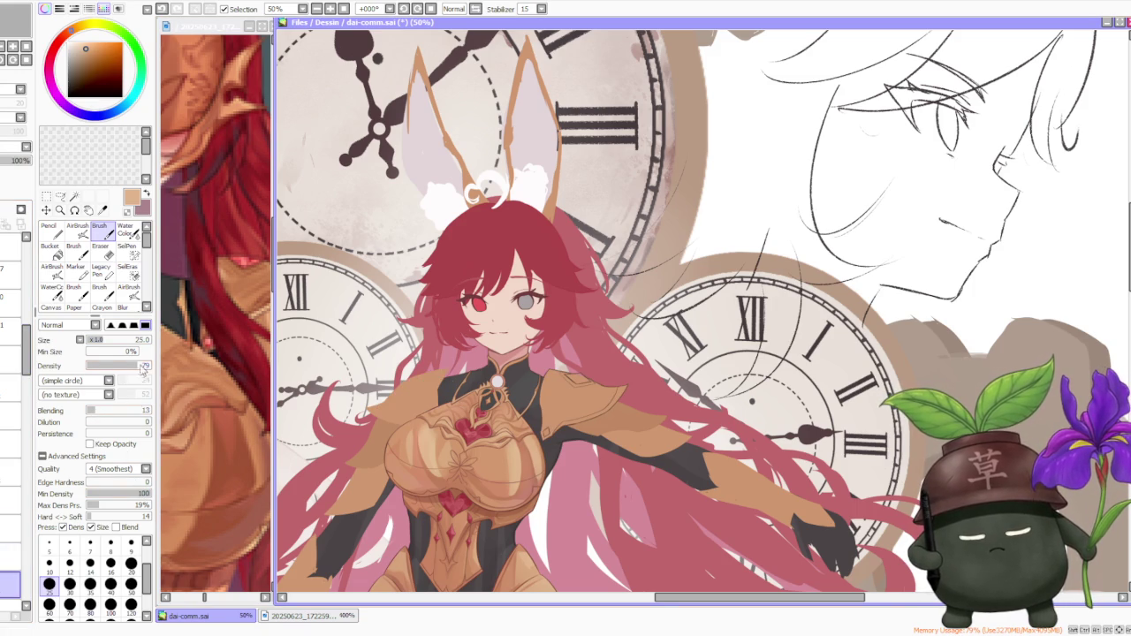
click(111, 621)
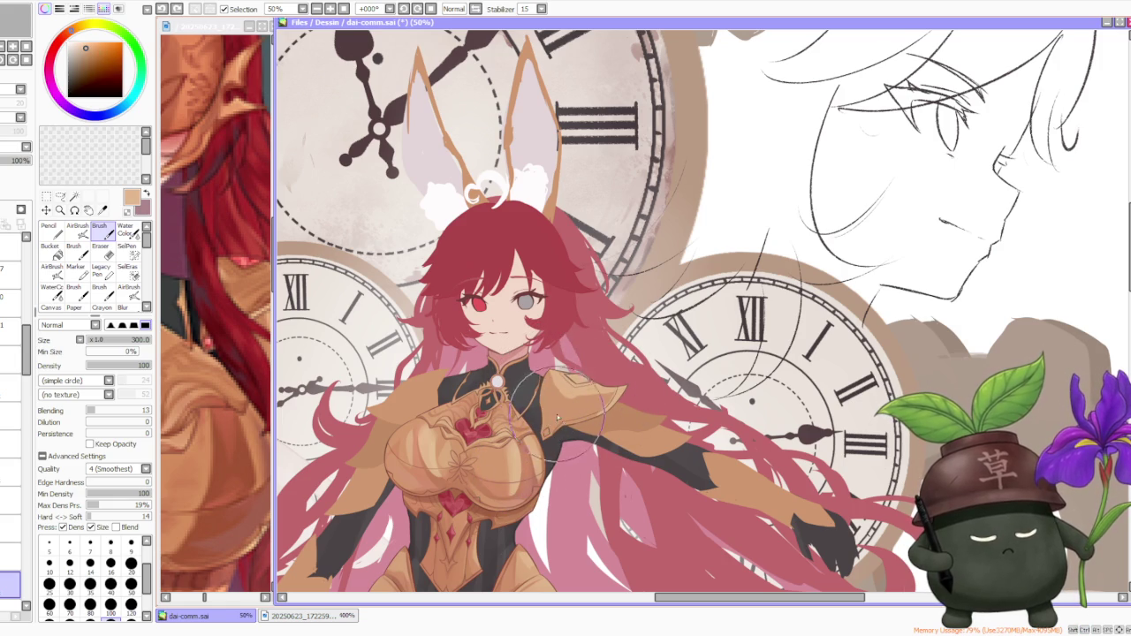
- Paint a soft reddish-brown shadow on the pauldron and raise brush blending from 13 to 60
alt+click(552, 418)
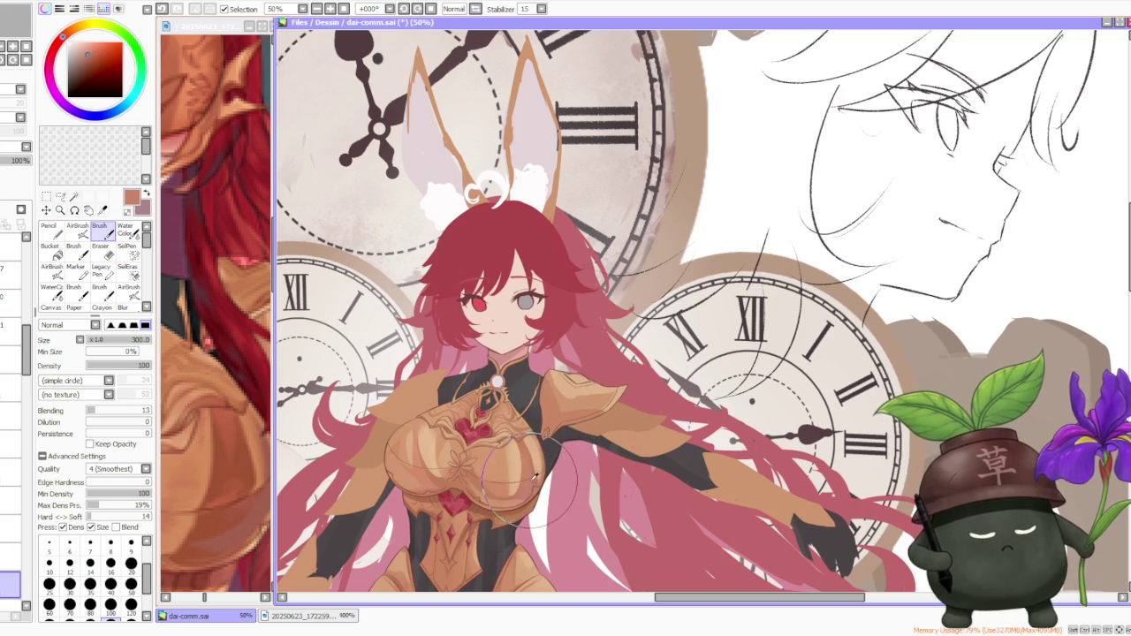
key(ctrl+z)
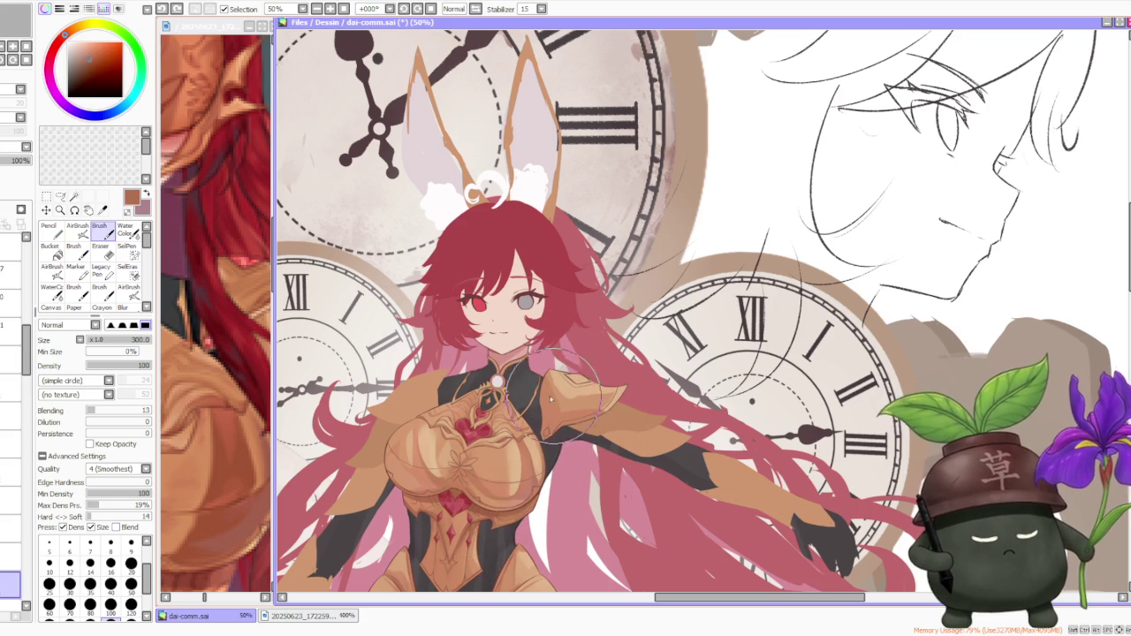
drag(614, 402, 607, 409)
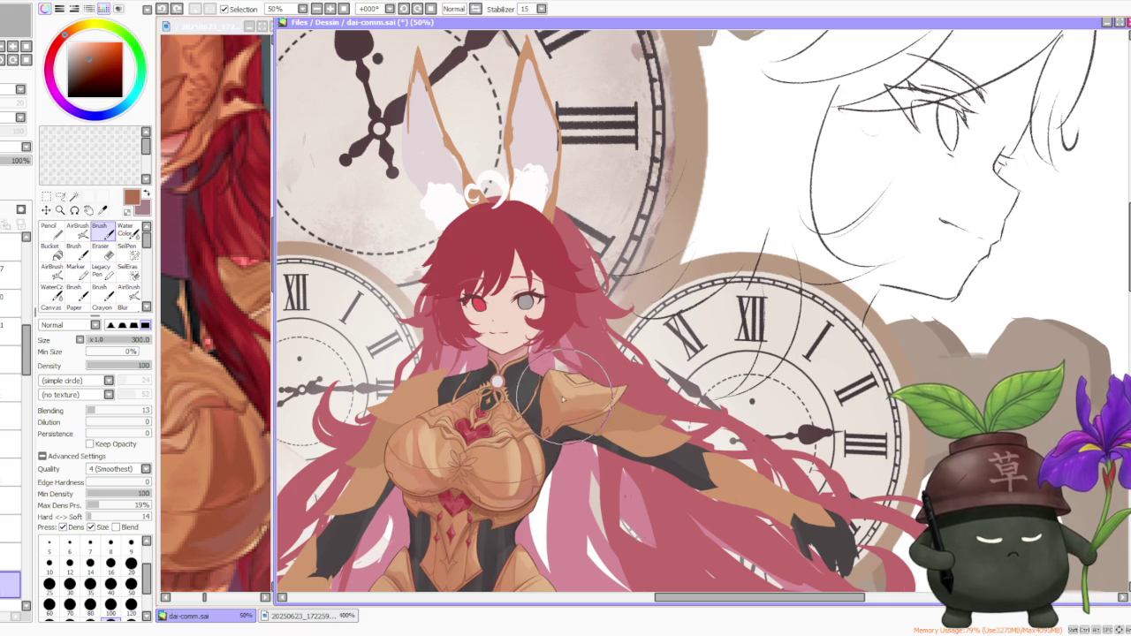
drag(116, 414, 125, 411)
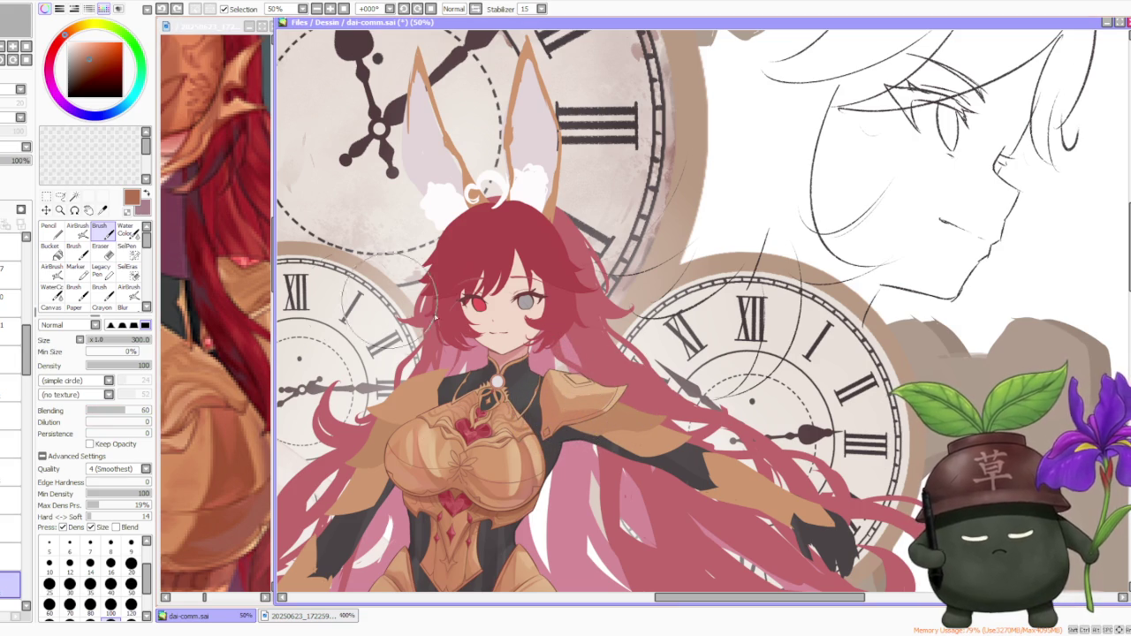
- Shade the right gold pauldron with a sampled armour colour, then zoom out to 25%
alt+click(566, 407)
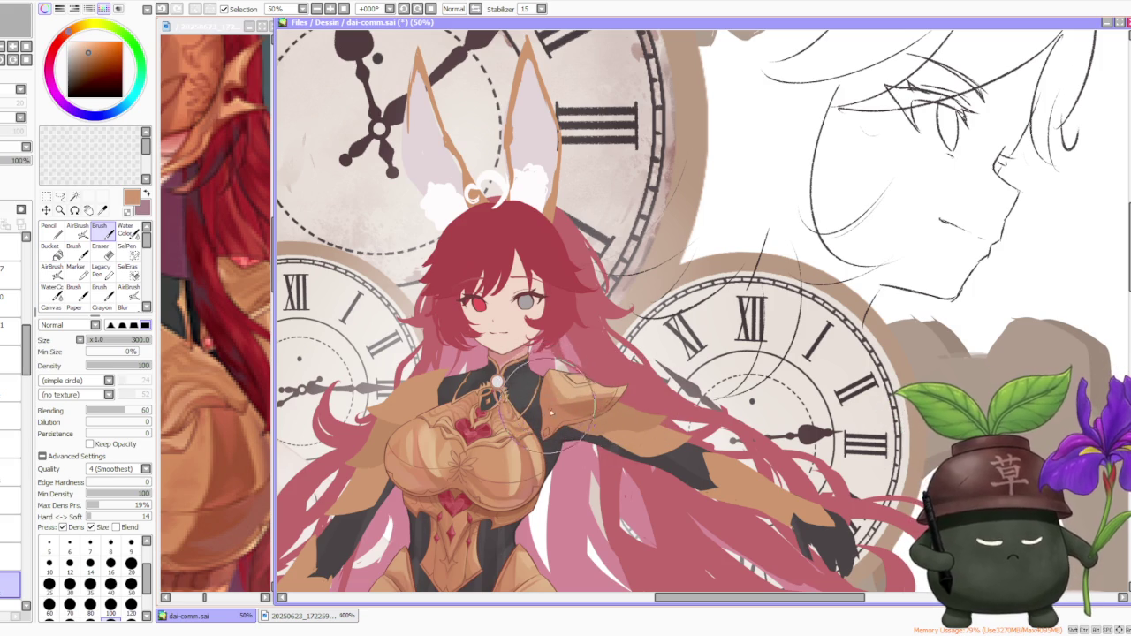
drag(550, 403, 557, 442)
mouse_move(548, 371)
mouse_down()
mouse_move(575, 434)
mouse_move(531, 398)
mouse_up()
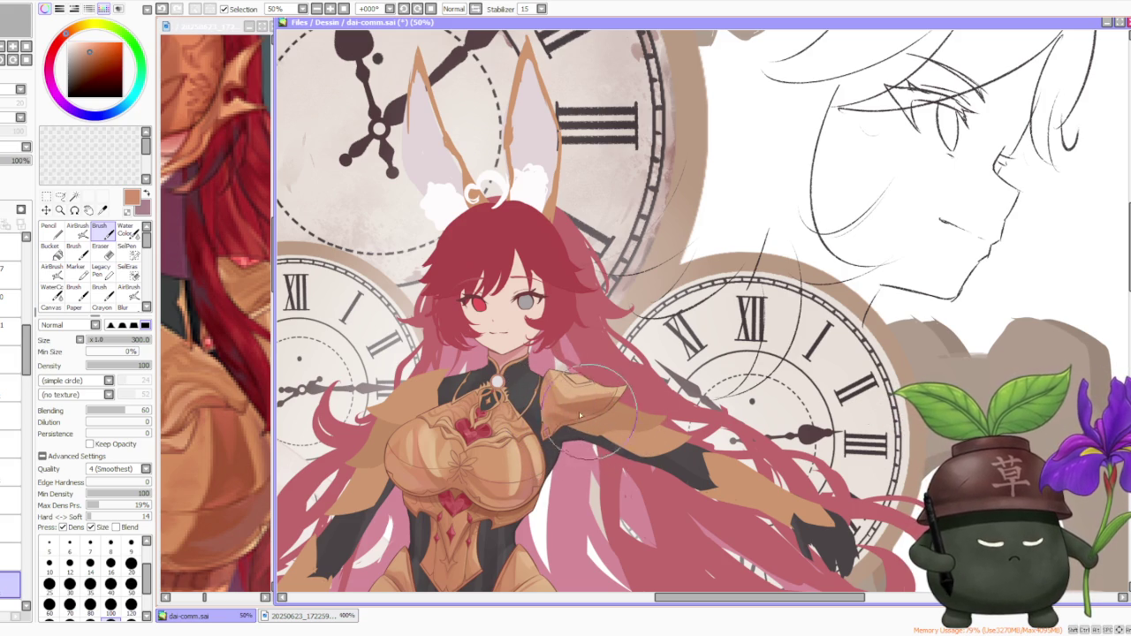
scroll(588, 415, down, 1)
scroll(588, 415, up, 1)
scroll(579, 425, up, 2)
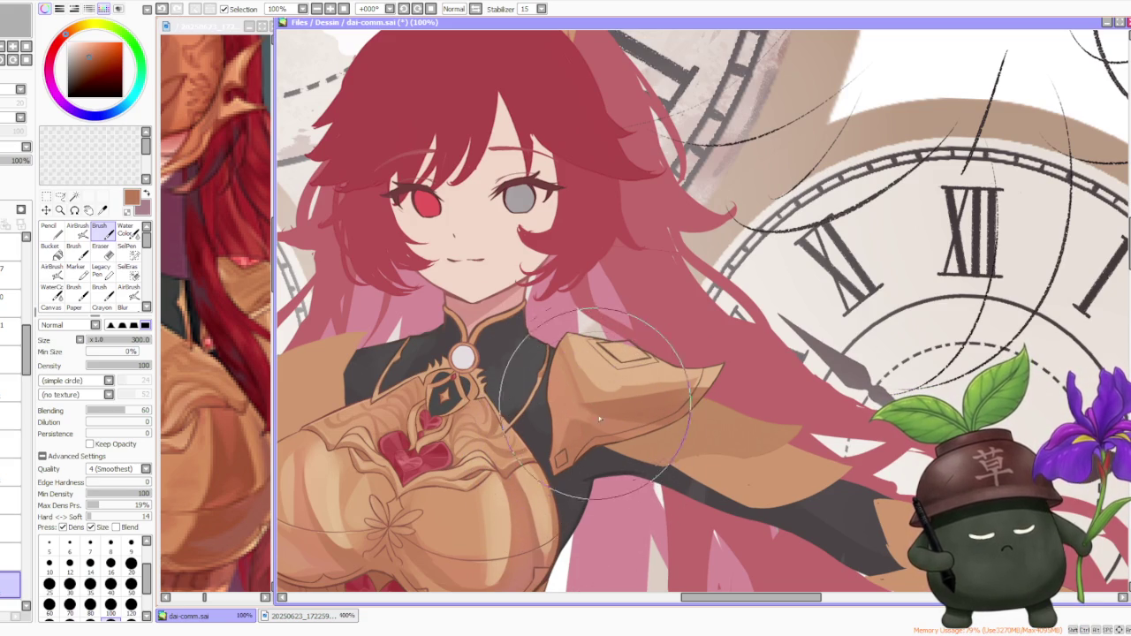
scroll(681, 425, down, 2)
scroll(671, 339, down, 2)
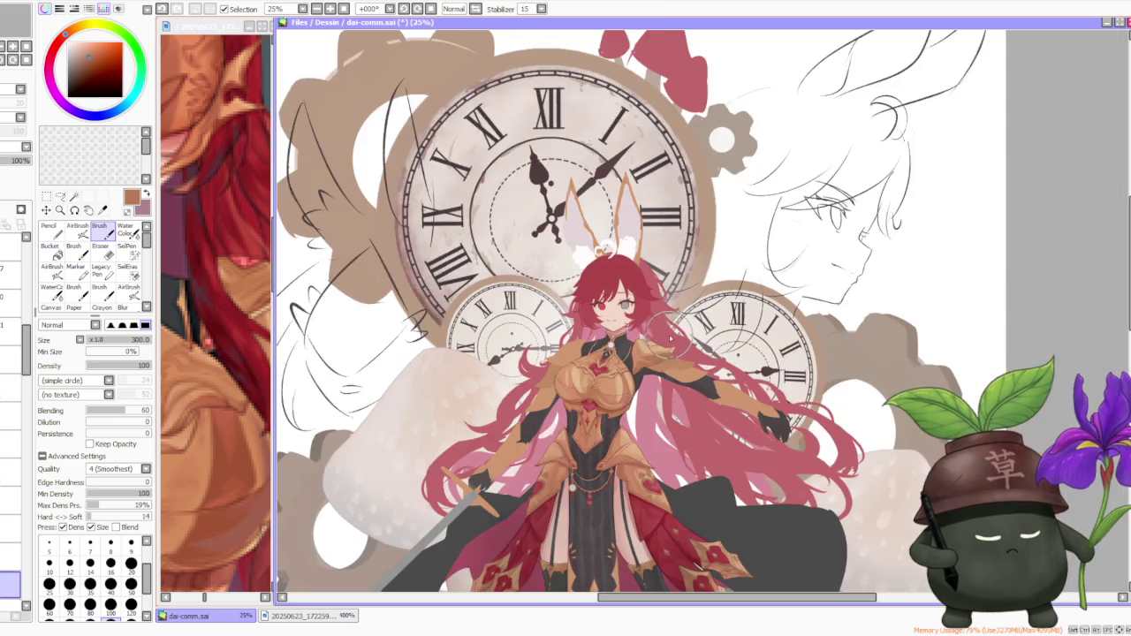
- Sample light peach tones from the shoulder armour
scroll(670, 337, up, 3)
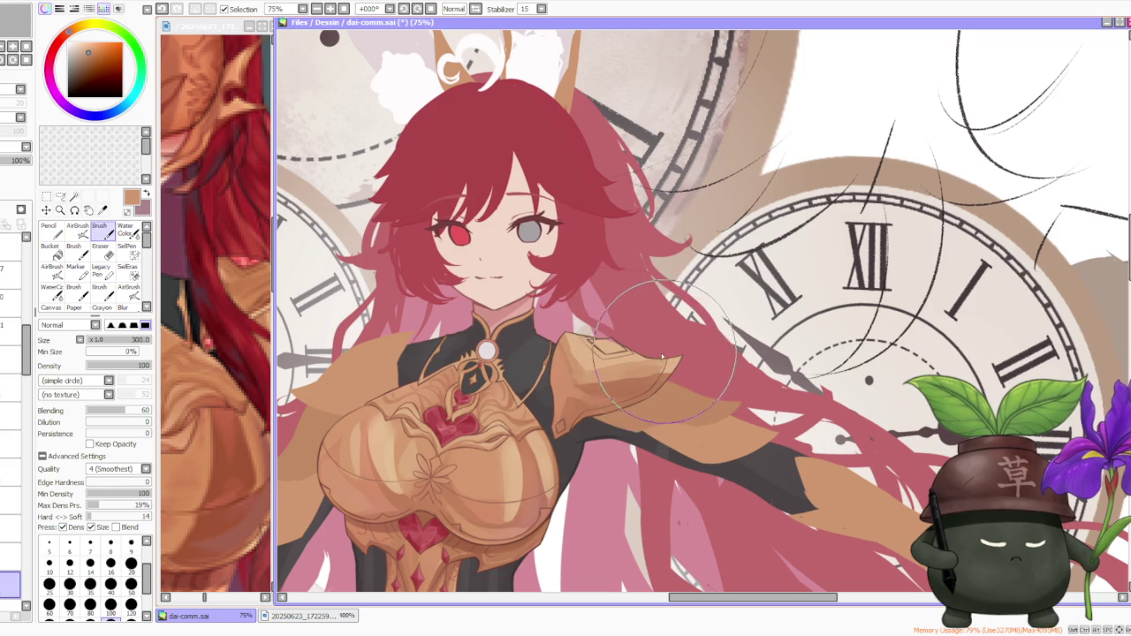
alt+click(566, 346)
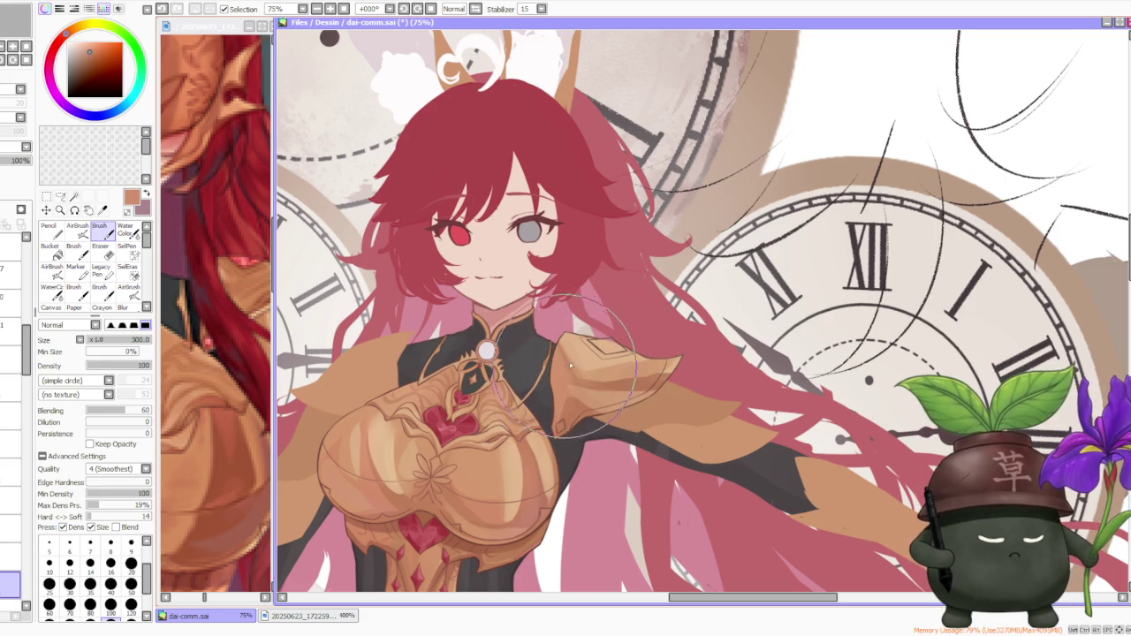
alt+click(566, 365)
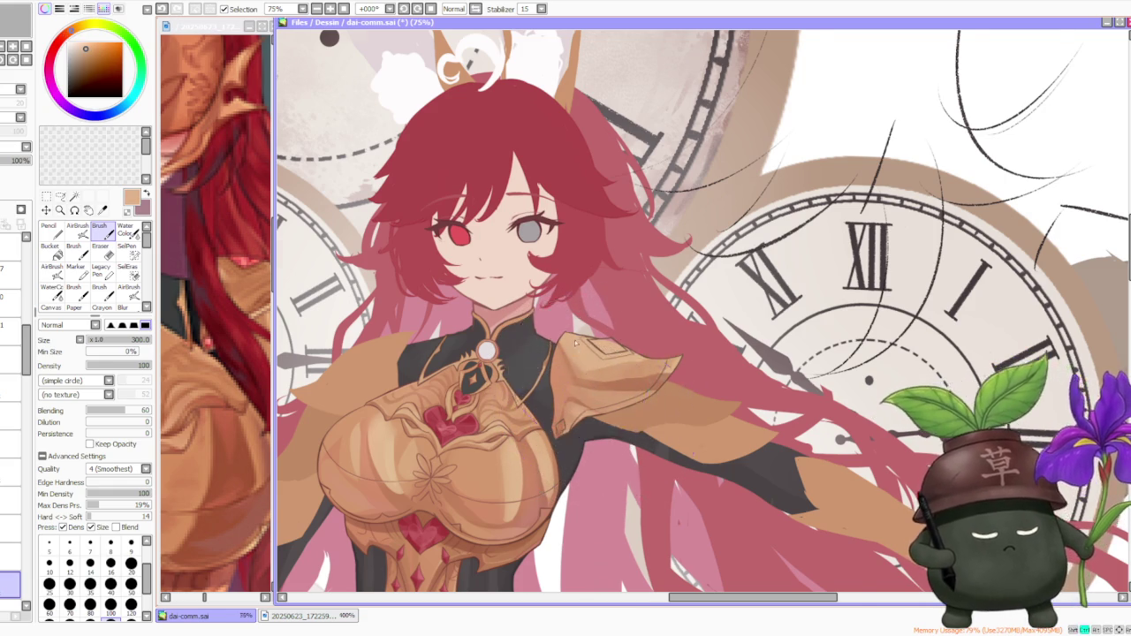
scroll(606, 429, down, 4)
scroll(575, 335, up, 1)
scroll(576, 336, up, 2)
scroll(576, 336, down, 1)
scroll(575, 336, up, 2)
scroll(566, 354, up, 1)
- Sample darker brown and peach tones from the armour and shrink the brush from 300 to 50
alt+click(526, 366)
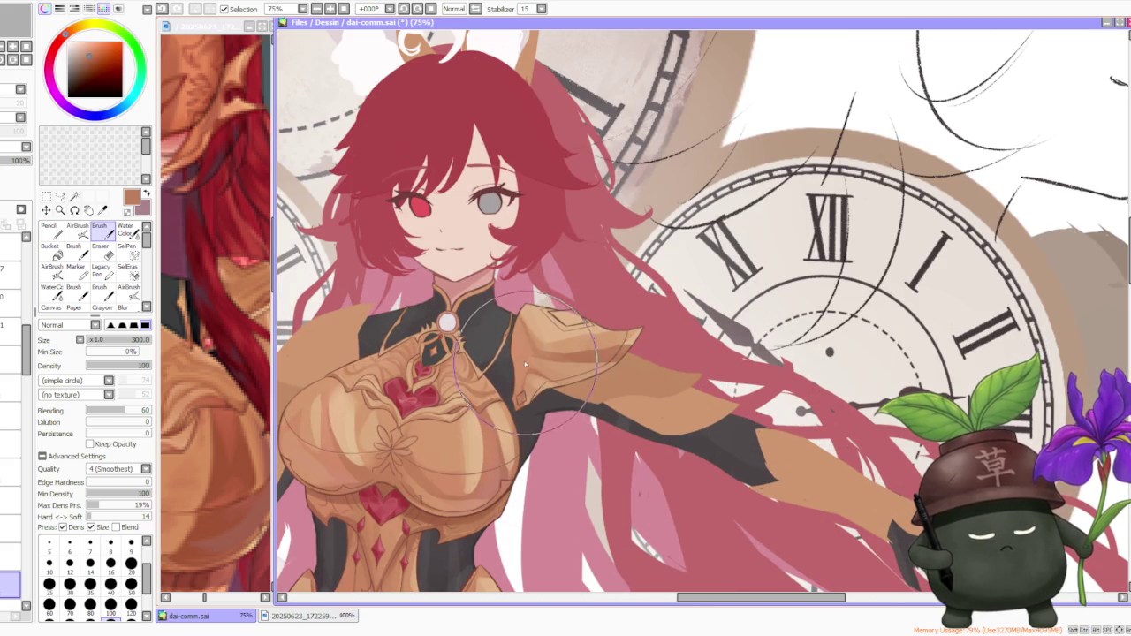
alt+click(557, 396)
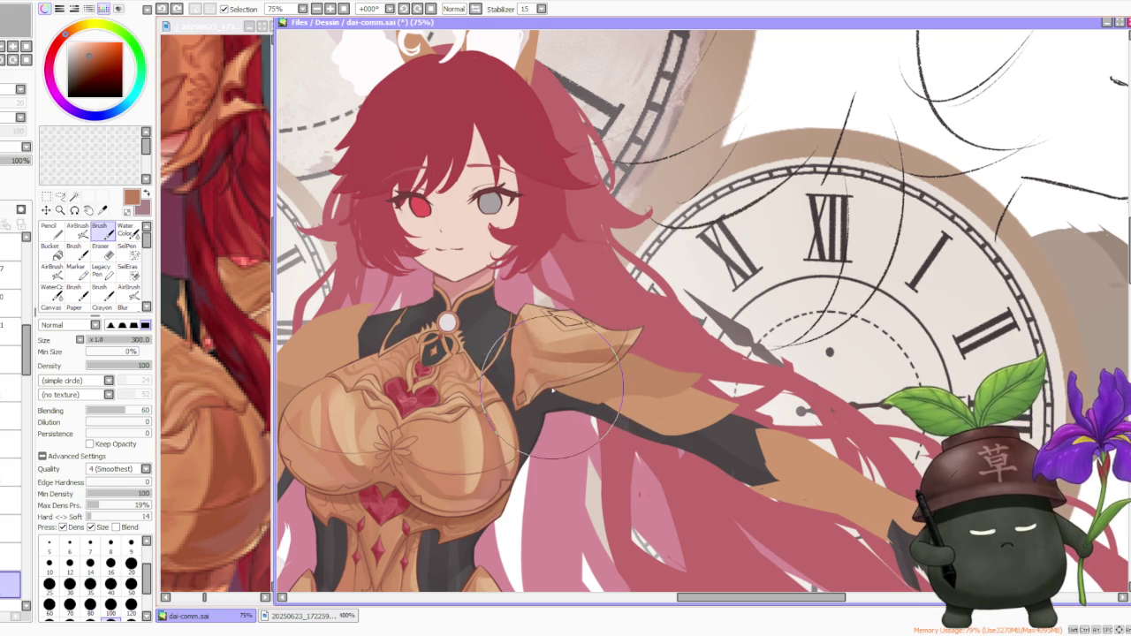
alt+click(583, 344)
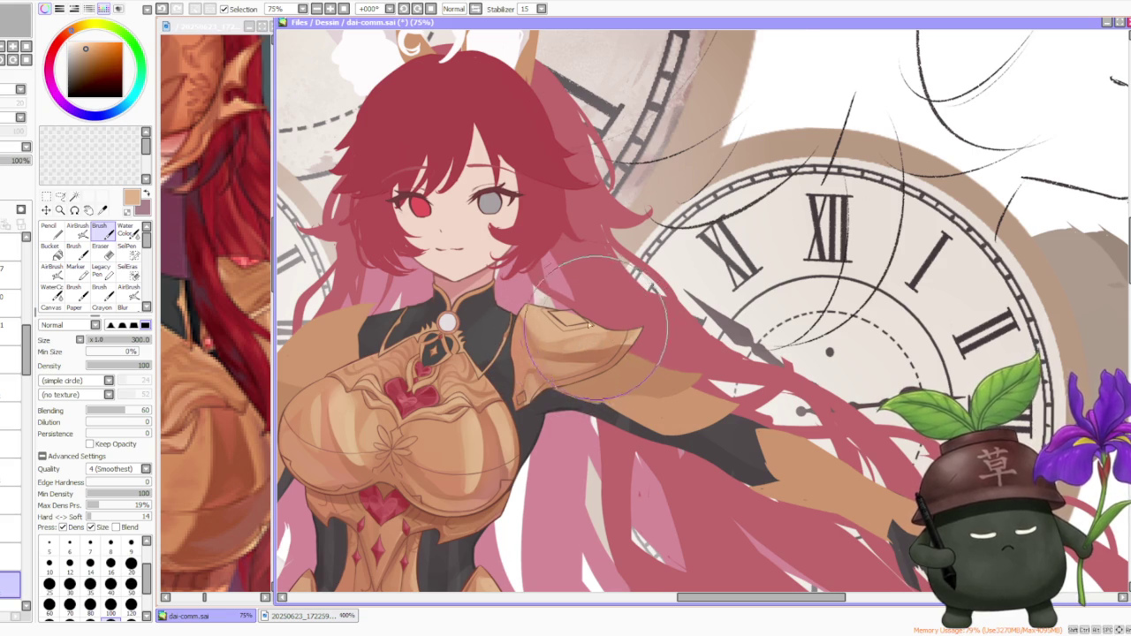
scroll(594, 336, down, 2)
scroll(584, 334, up, 1)
scroll(564, 332, up, 1)
alt+click(559, 334)
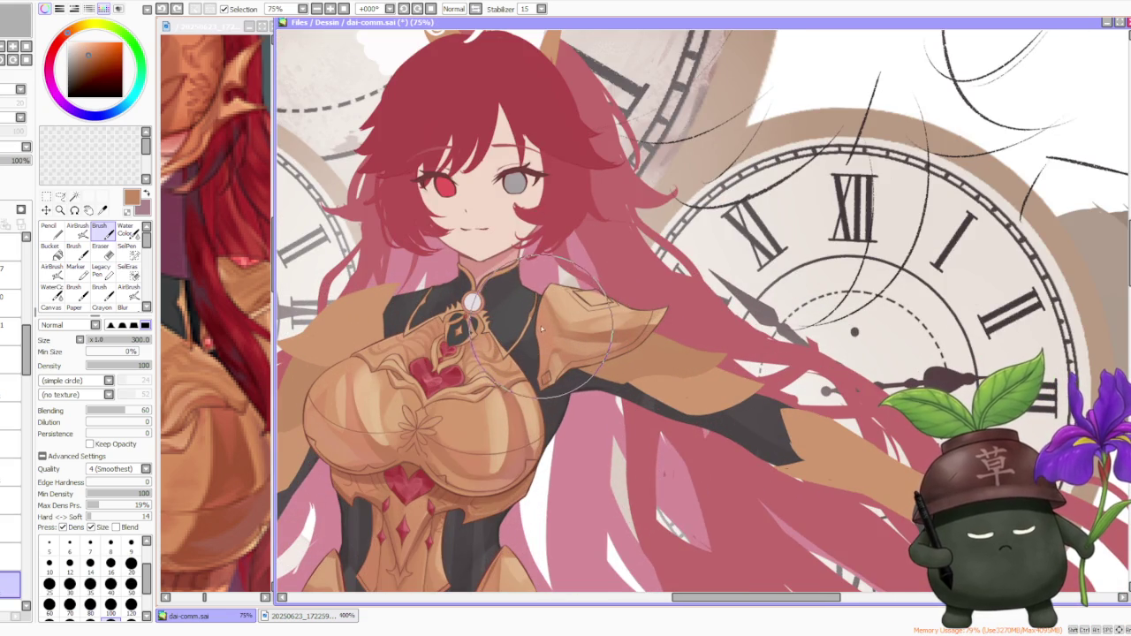
scroll(547, 325, down, 1)
scroll(584, 340, up, 1)
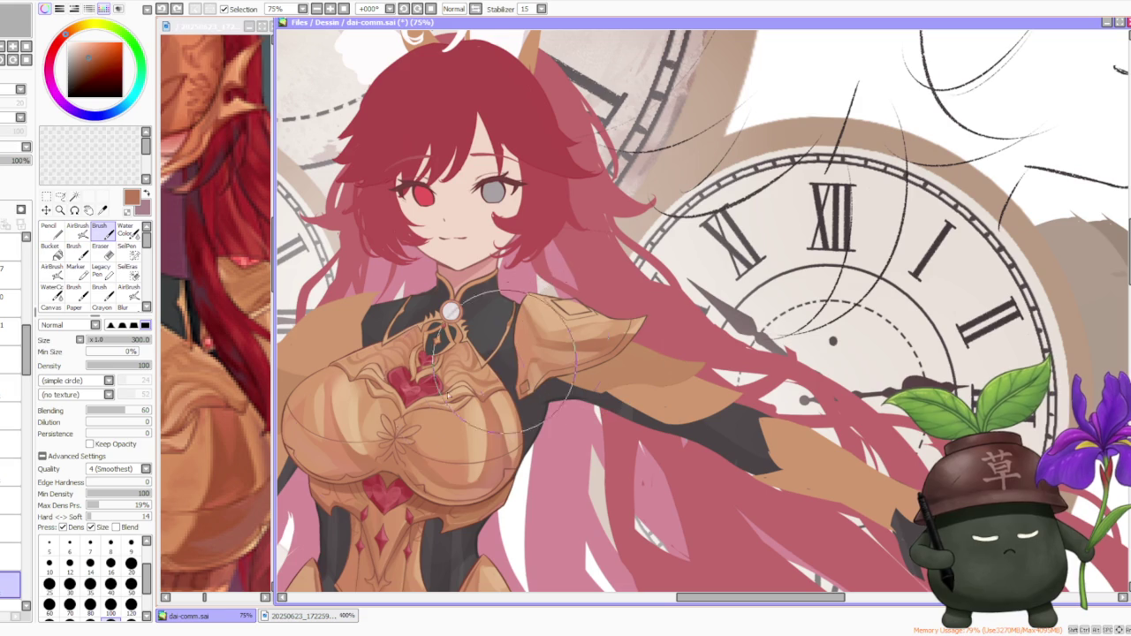
key(bracketleft)
key(bracketleft)
key(bracketleft)
- Undo recent shoulder armour strokes and dab test paint on the pauldron
scroll(239, 416, down, 1)
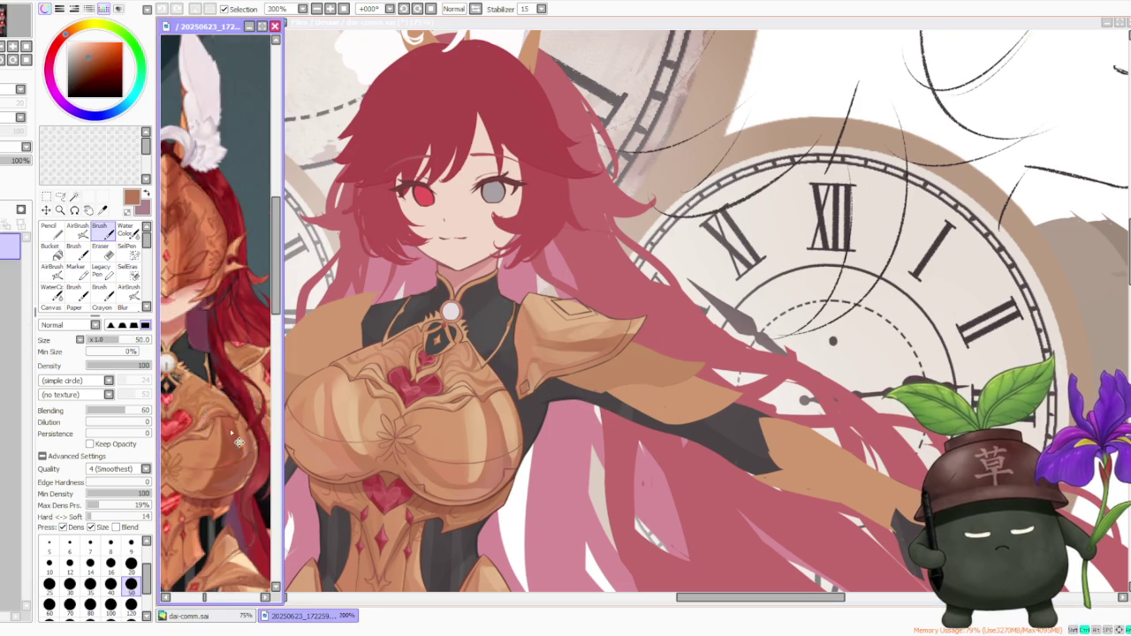
click(548, 315)
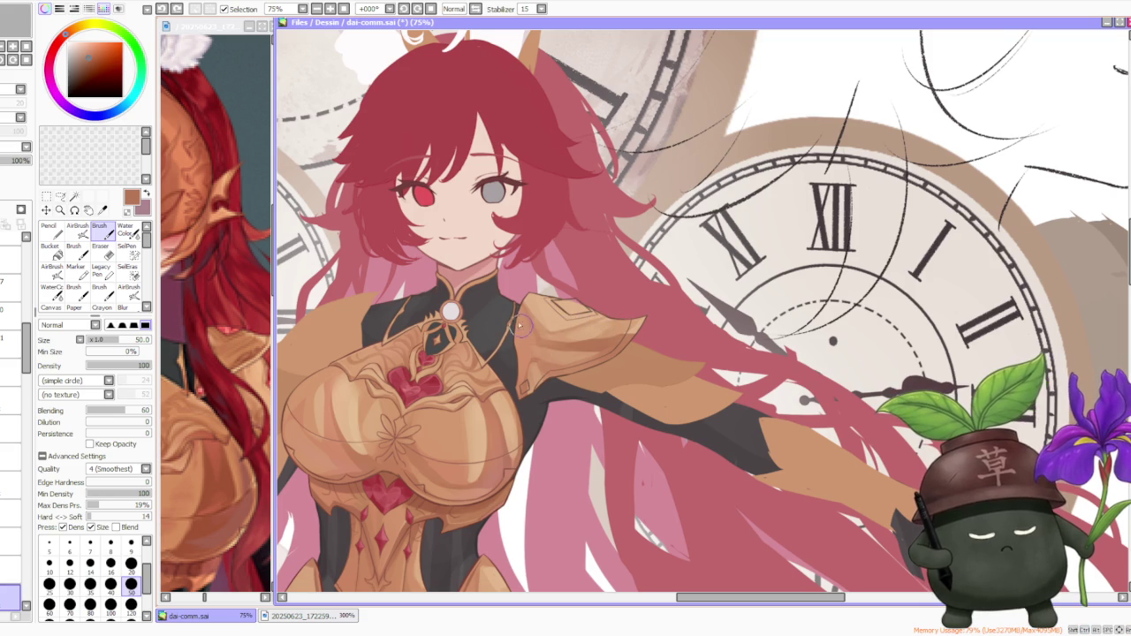
key(ctrl+z)
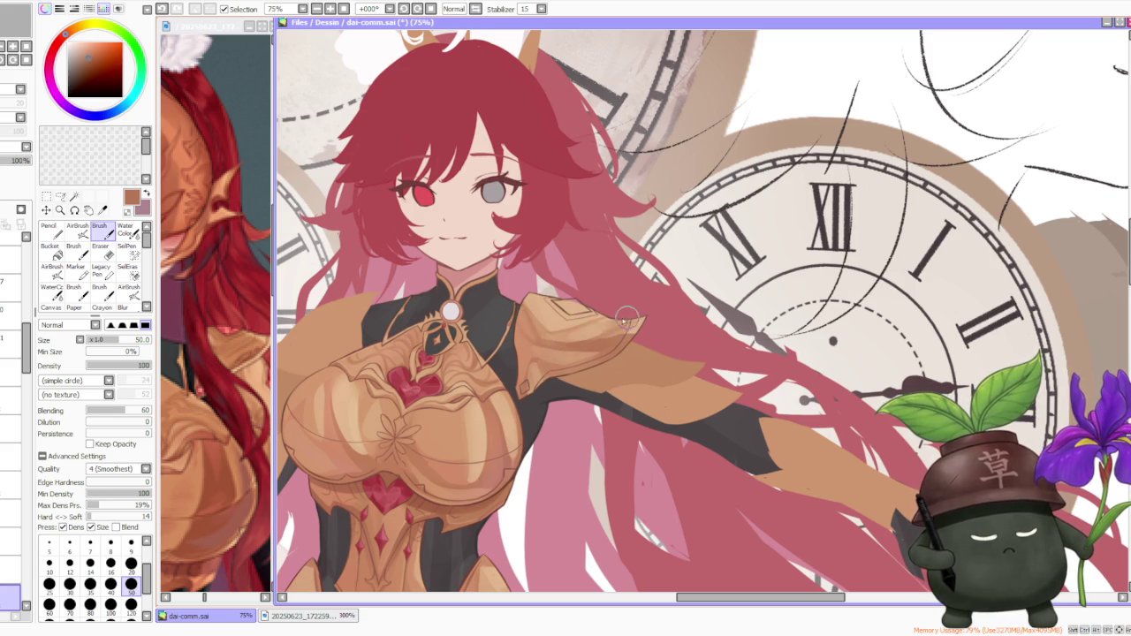
key(ctrl+z)
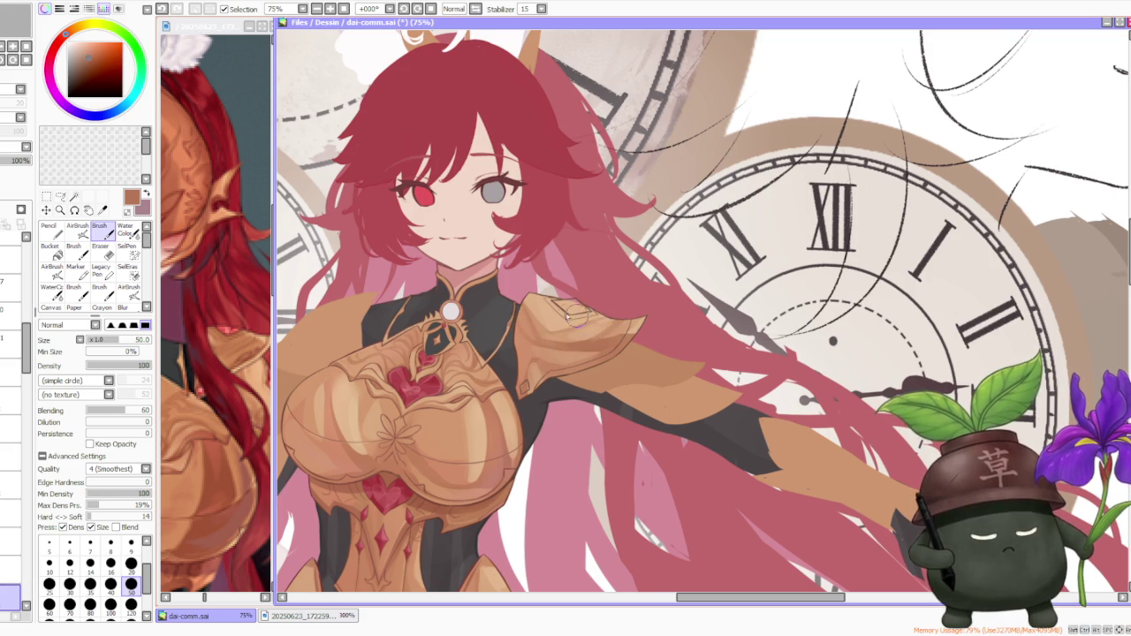
key(ctrl+z)
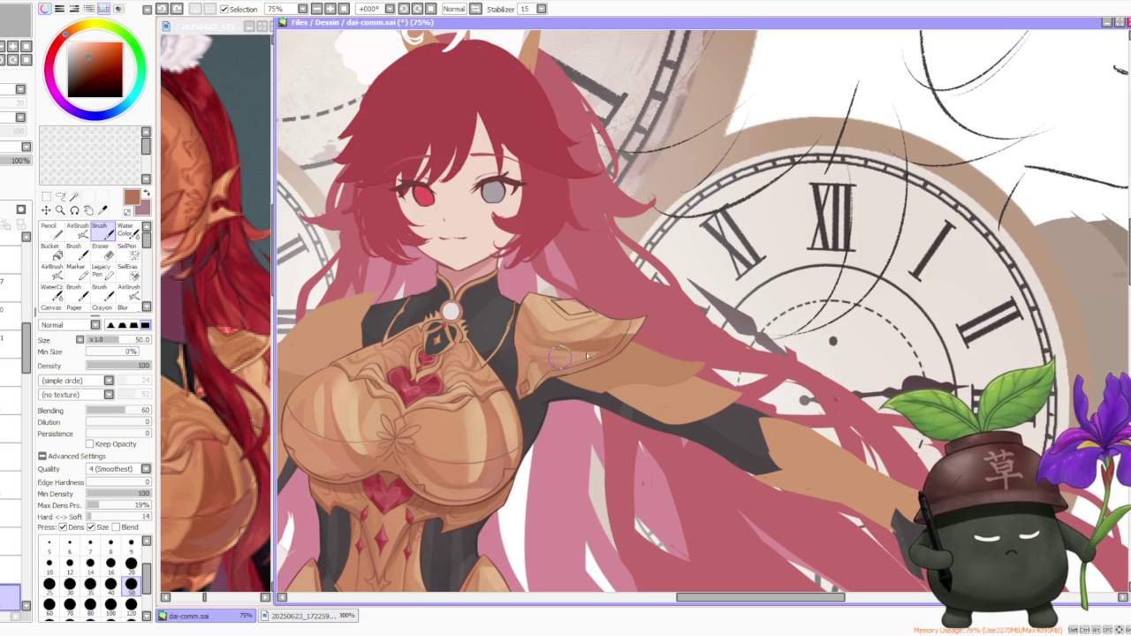
key(ctrl+z)
click(590, 339)
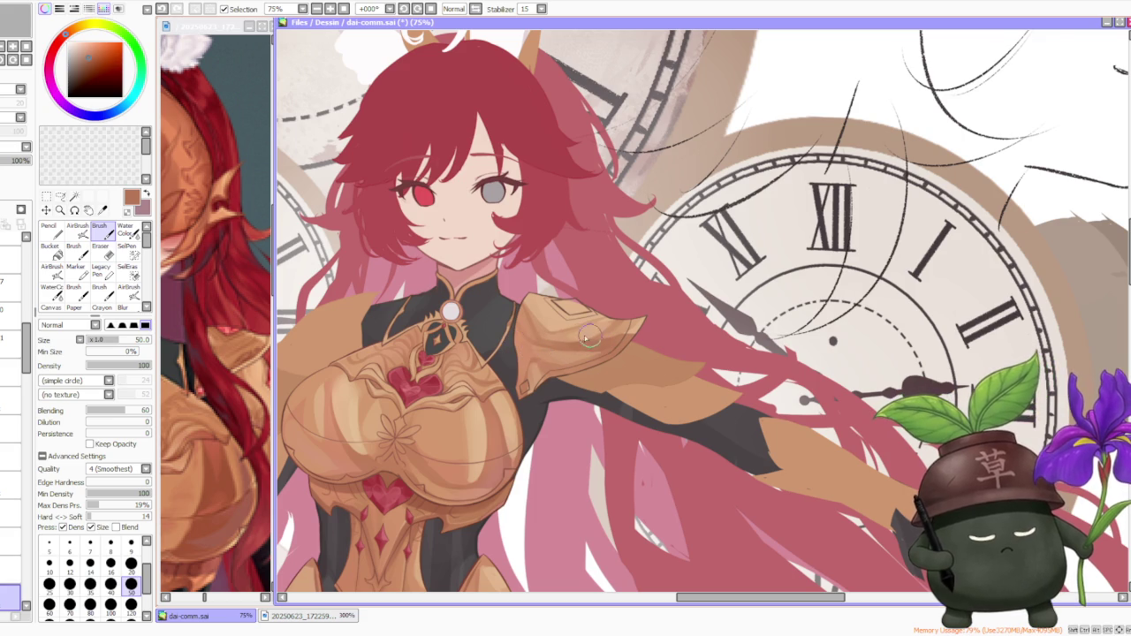
scroll(564, 283, down, 3)
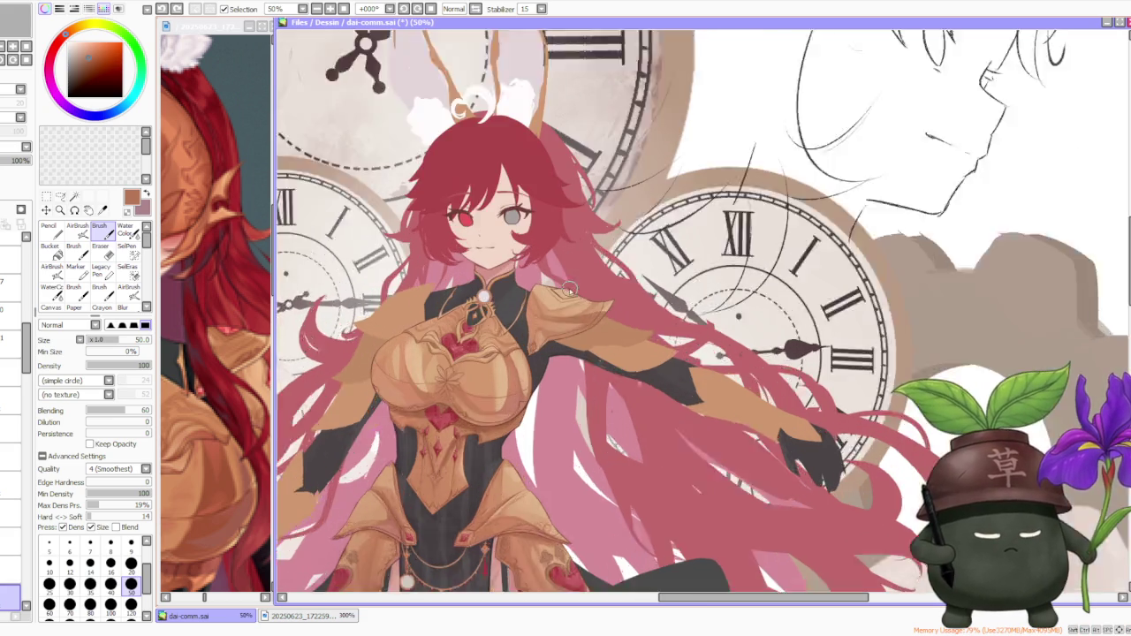
scroll(570, 292, up, 3)
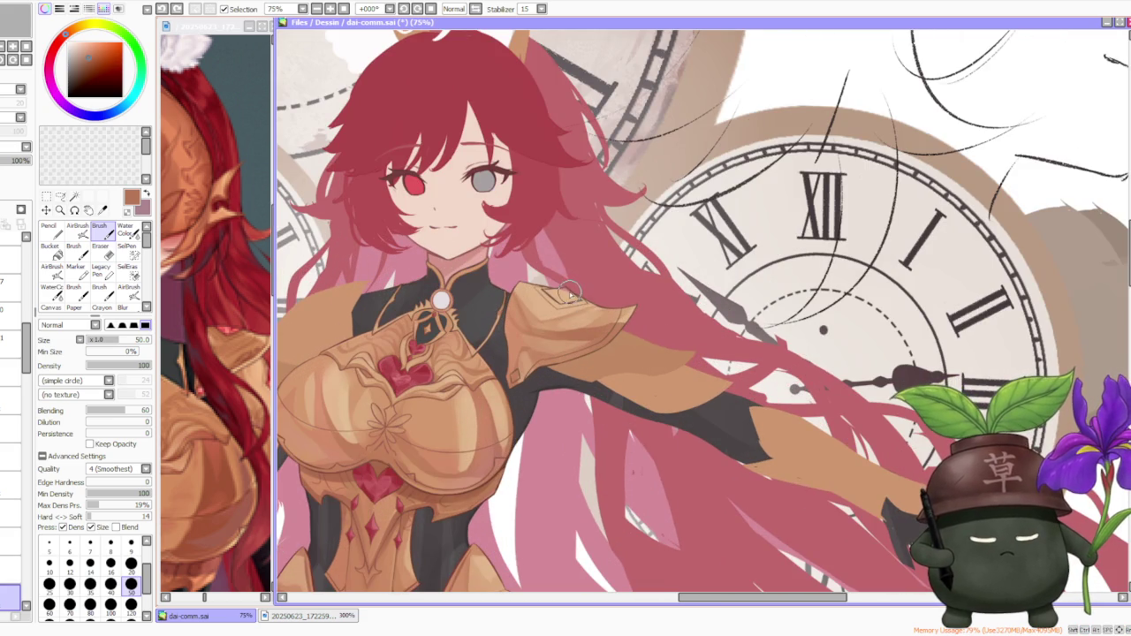
- Repaint the shoulder patch in a lighter tan, then sample darker tan and reddish-brown
alt+click(547, 304)
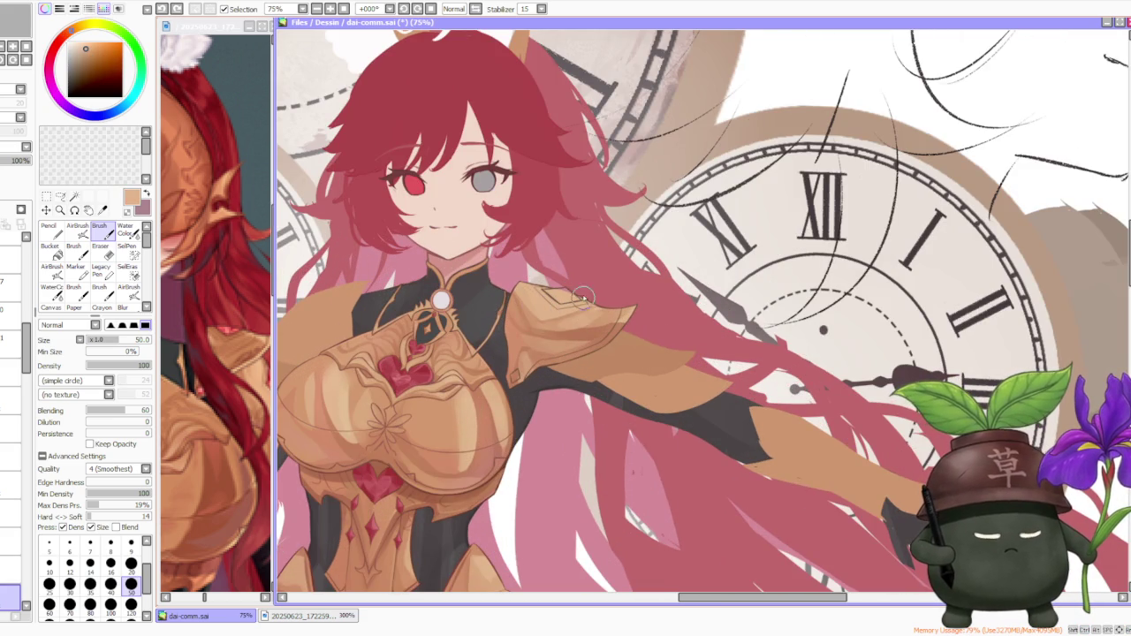
key(ctrl+z)
drag(589, 310, 623, 306)
alt+click(601, 330)
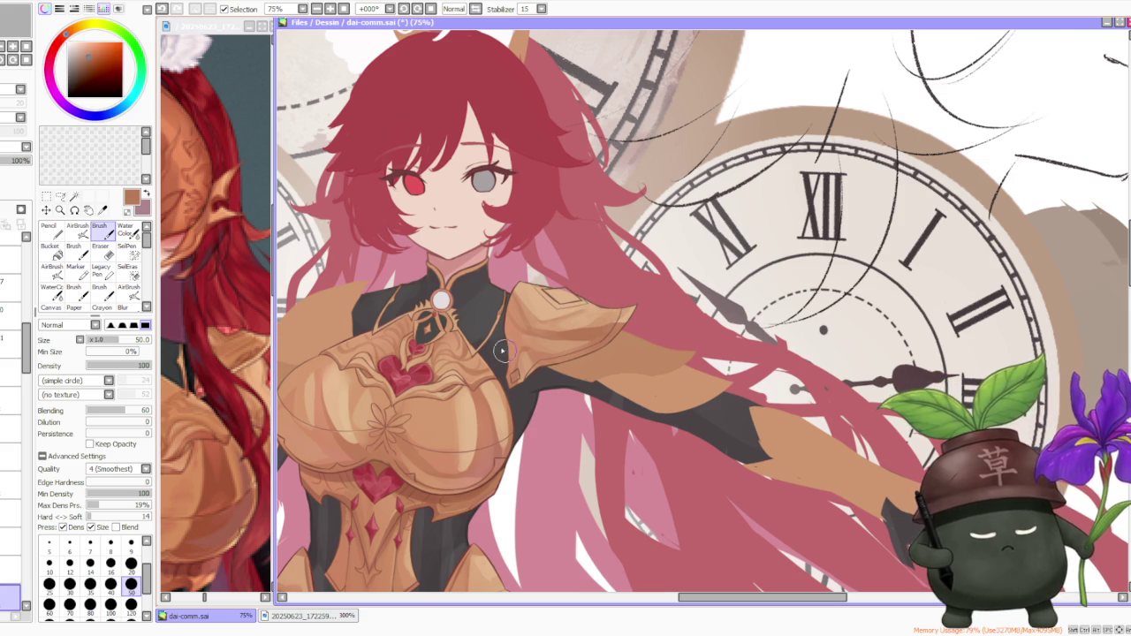
scroll(505, 354, up, 3)
alt+click(477, 393)
scroll(511, 299, down, 3)
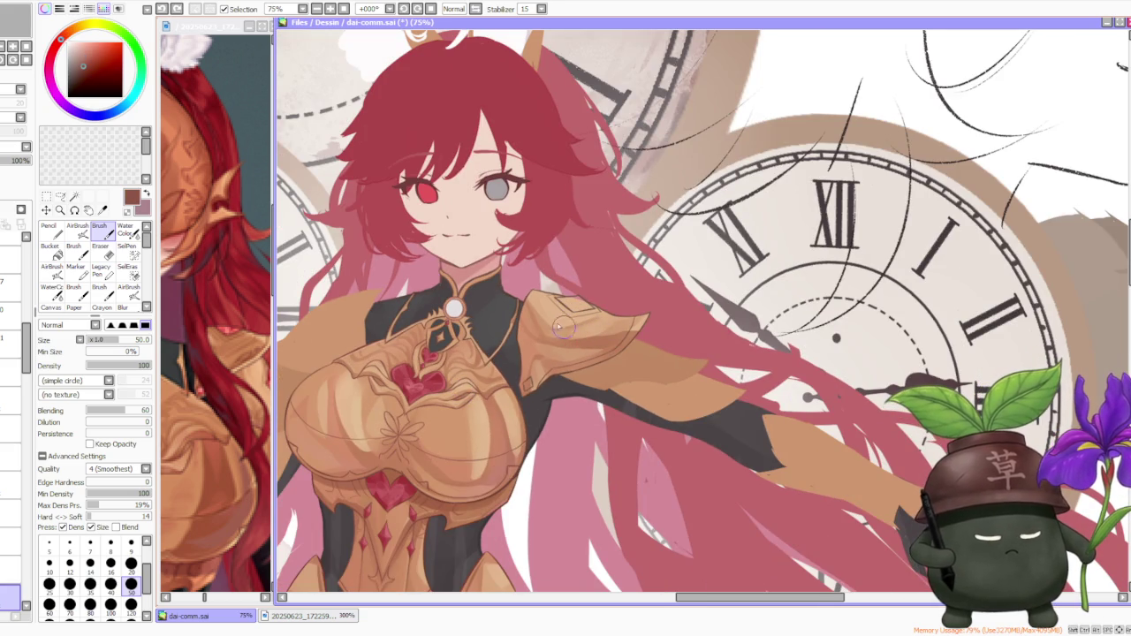
- Try several dark shading strokes across the pauldron, undoing and comparing them
drag(557, 328, 621, 326)
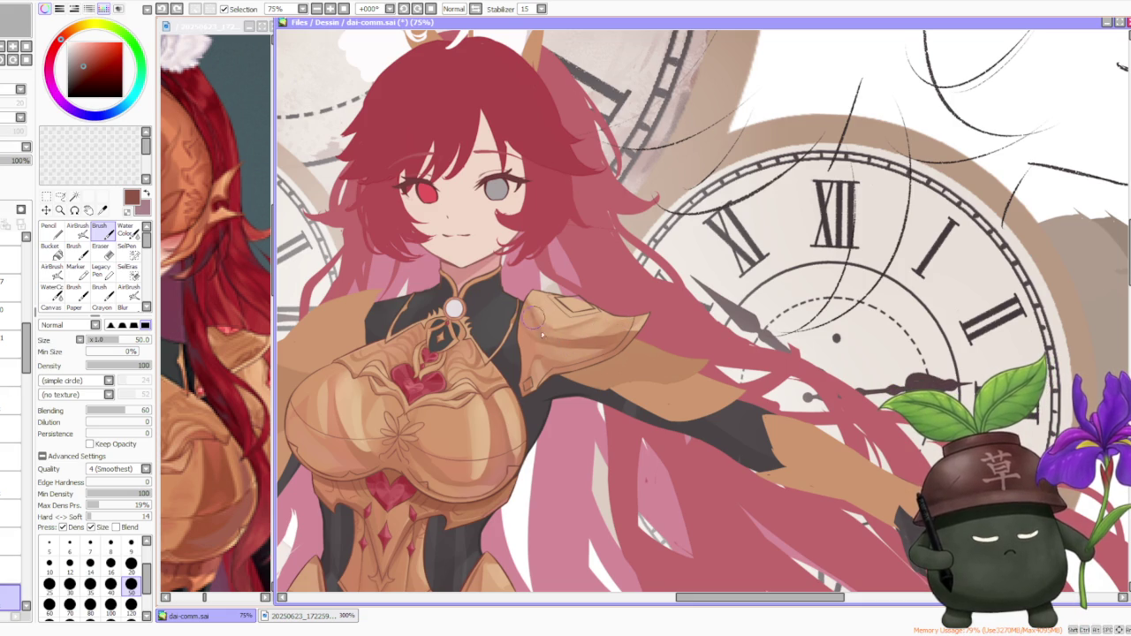
key(ctrl+z)
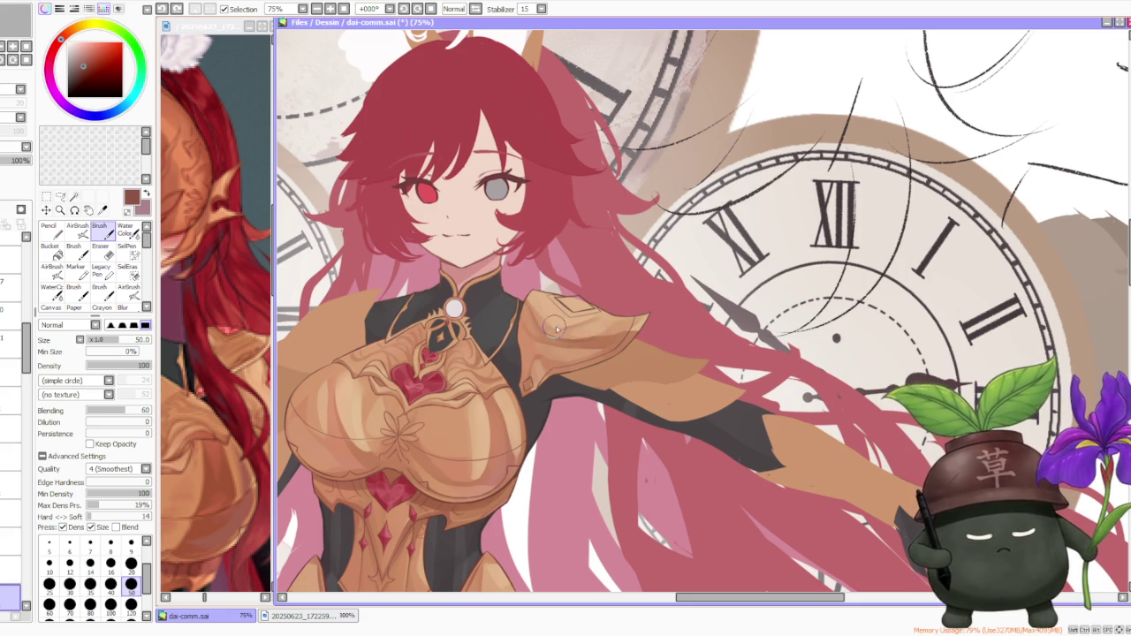
mouse_move(586, 343)
mouse_down()
mouse_move(581, 335)
mouse_move(607, 315)
mouse_up()
key(ctrl+z)
key(ctrl+z)
key(ctrl+y)
key(ctrl+z)
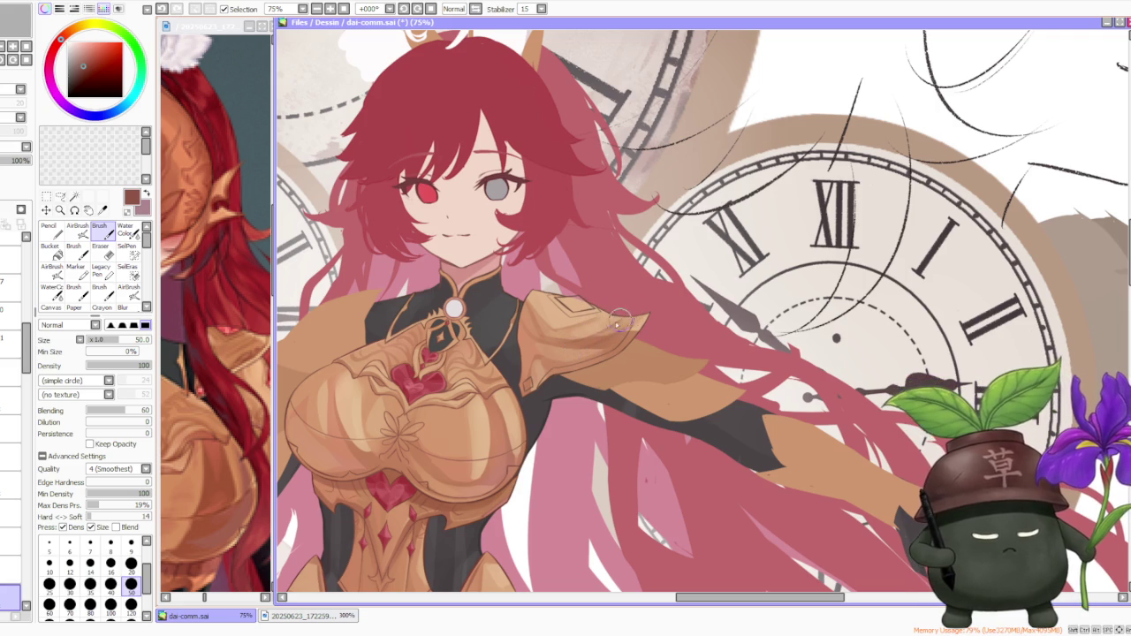
drag(565, 353, 588, 346)
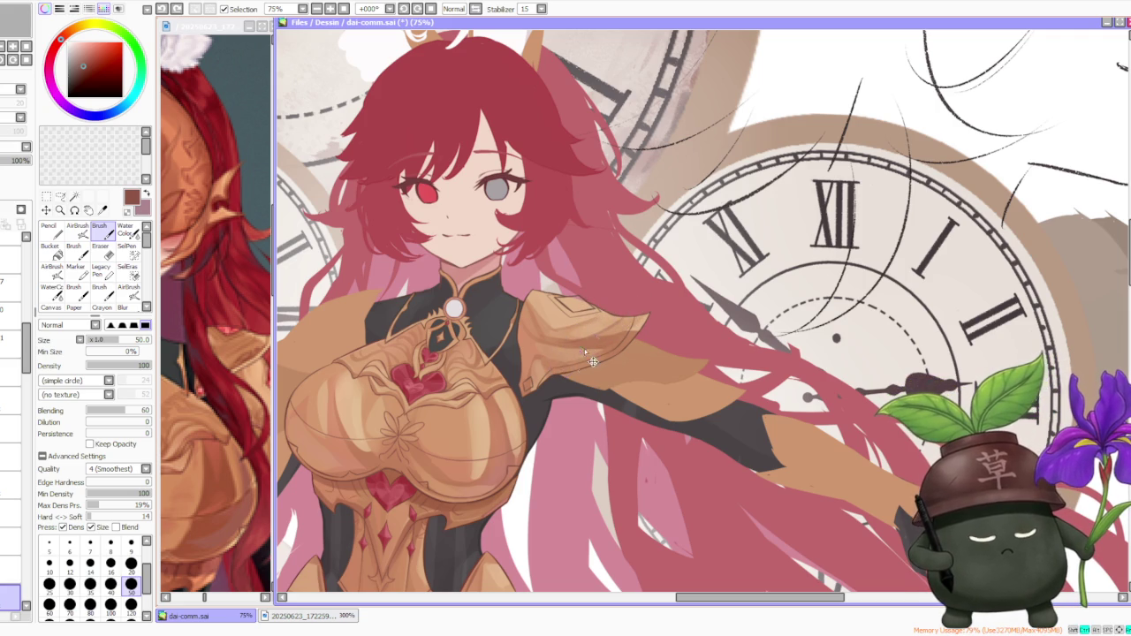
key(ctrl+z)
key(ctrl+z)
drag(609, 338, 614, 309)
key(ctrl+z)
key(ctrl+z)
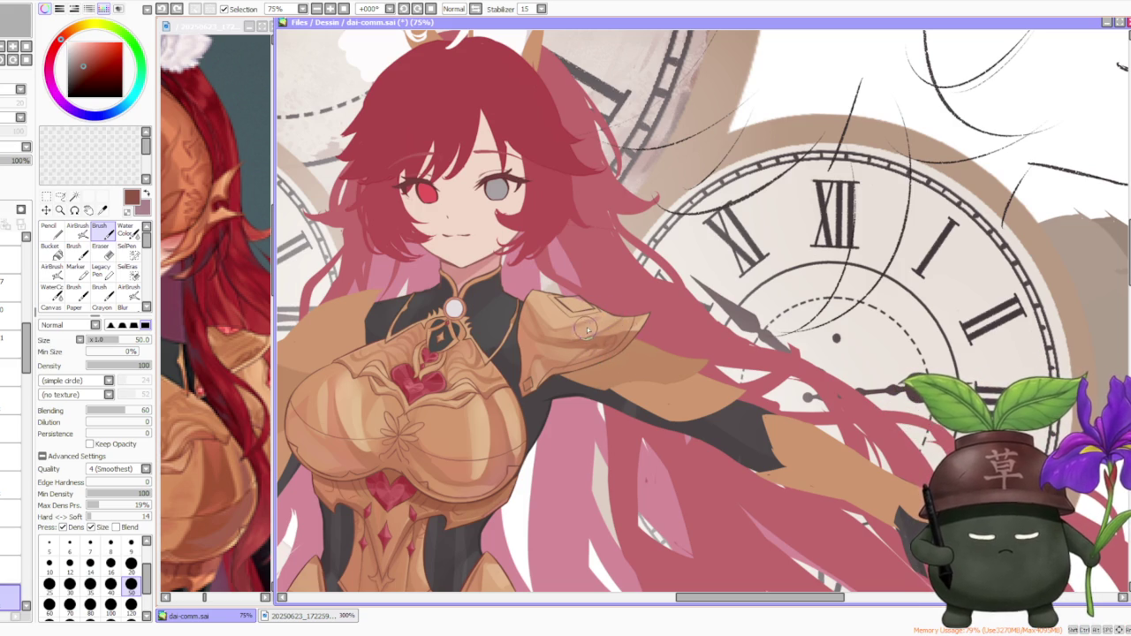
- Highlight the shoulder plate's top edge with a lighter orange-brown
alt+click(564, 343)
drag(566, 328, 608, 310)
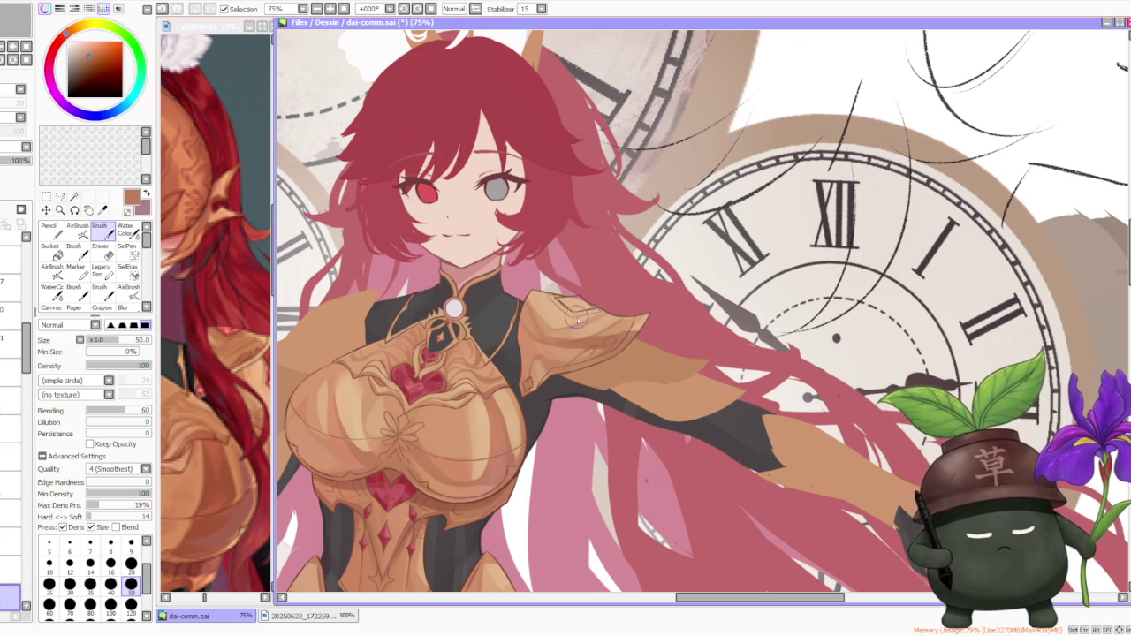
scroll(566, 313, down, 3)
scroll(584, 305, down, 1)
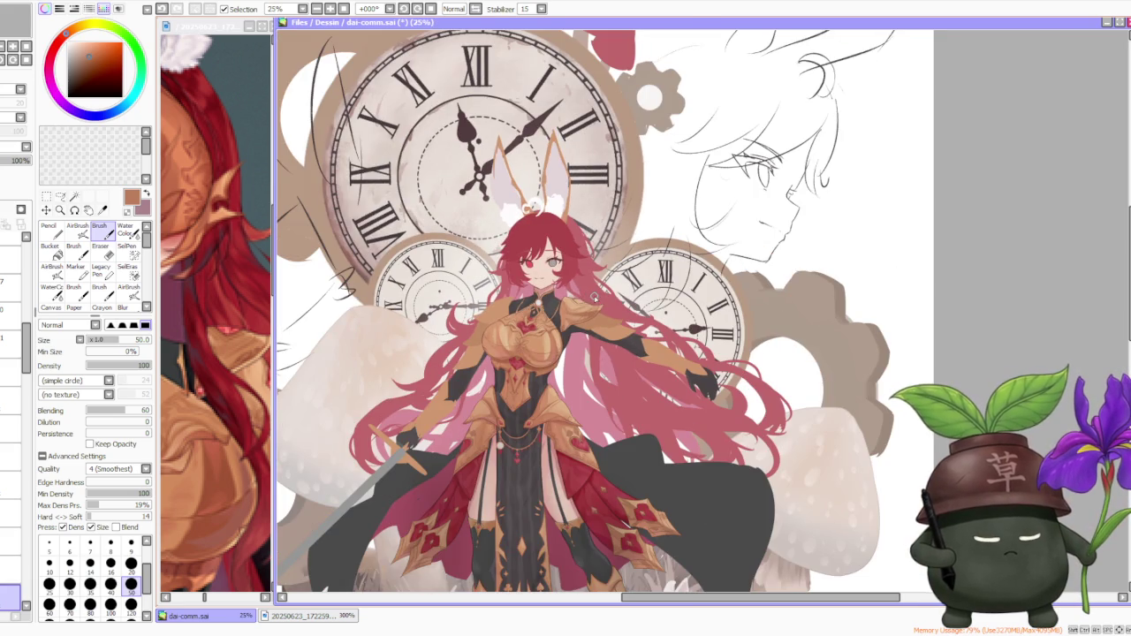
scroll(594, 299, up, 4)
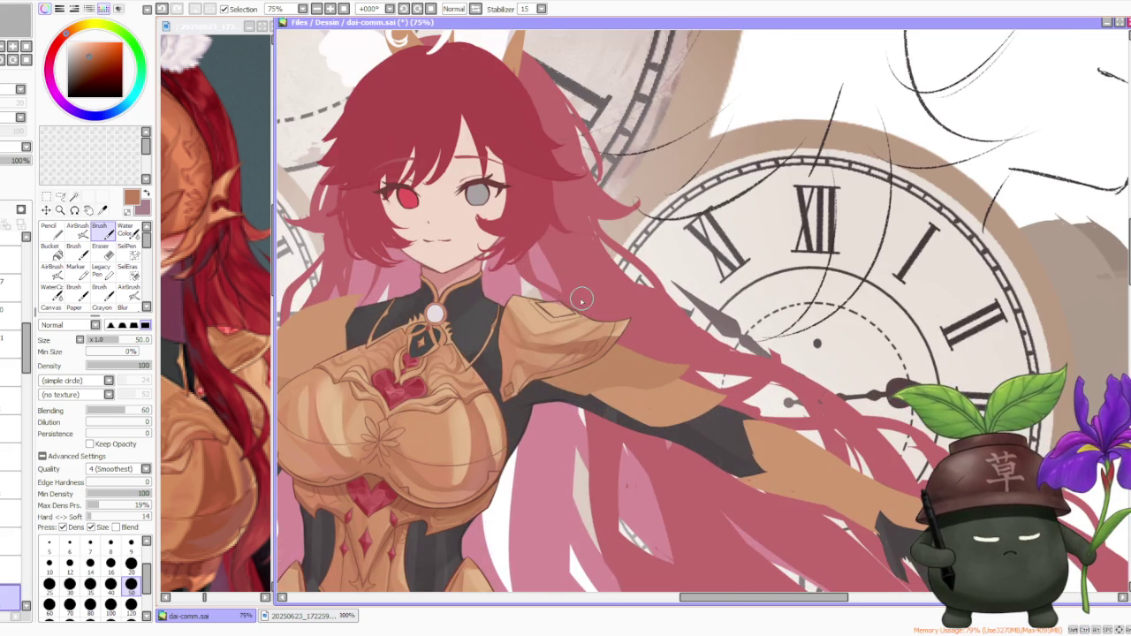
alt+click(527, 317)
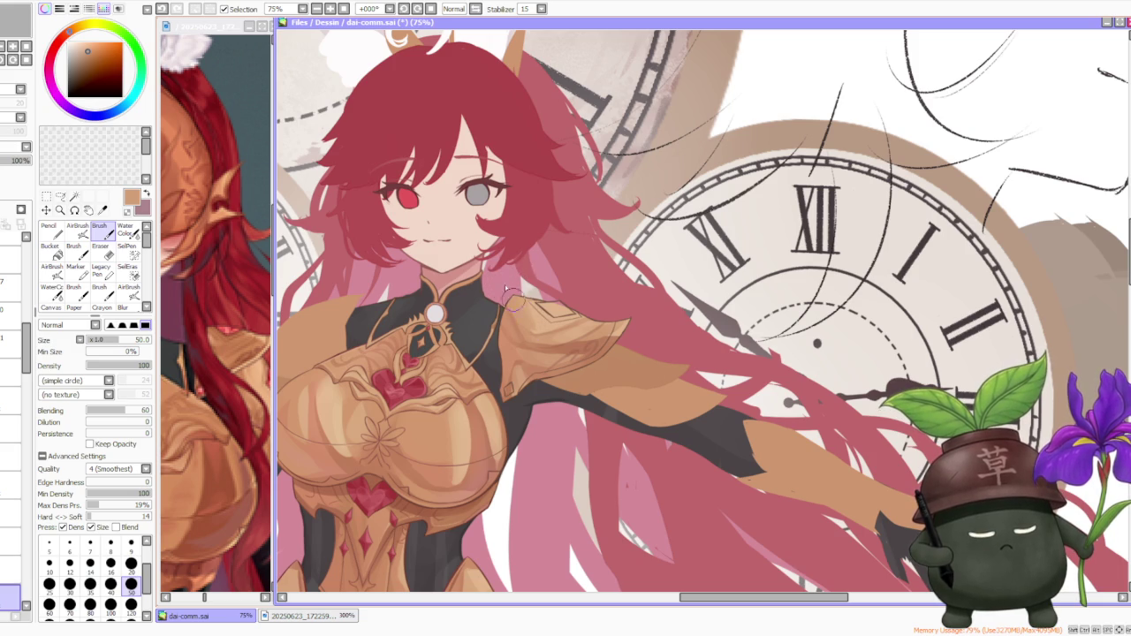
alt+click(313, 448)
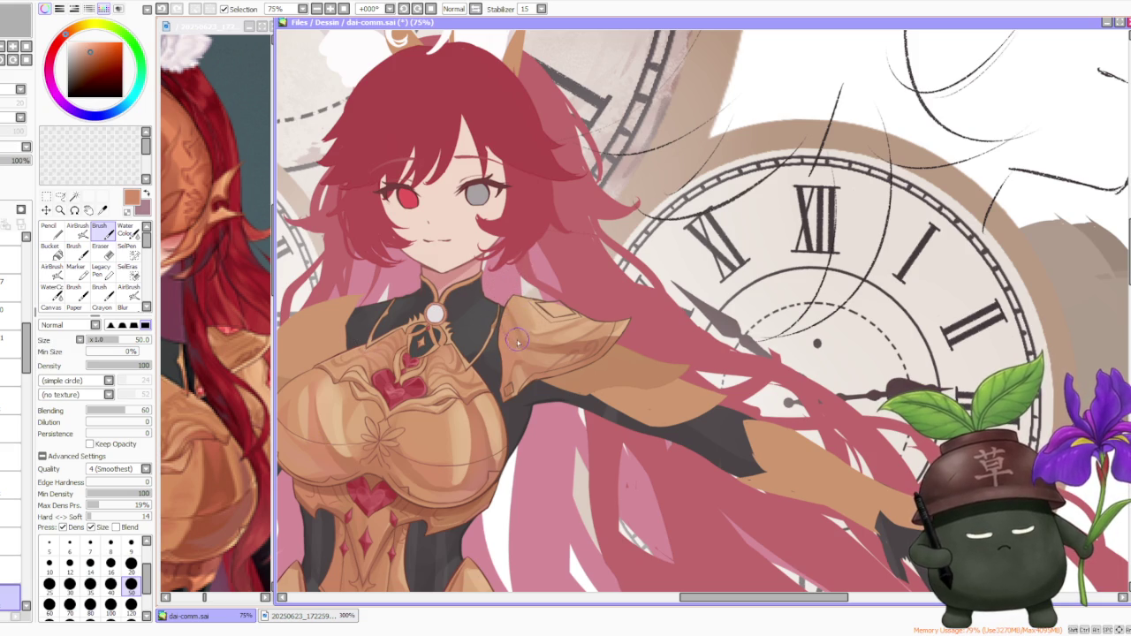
alt+click(475, 481)
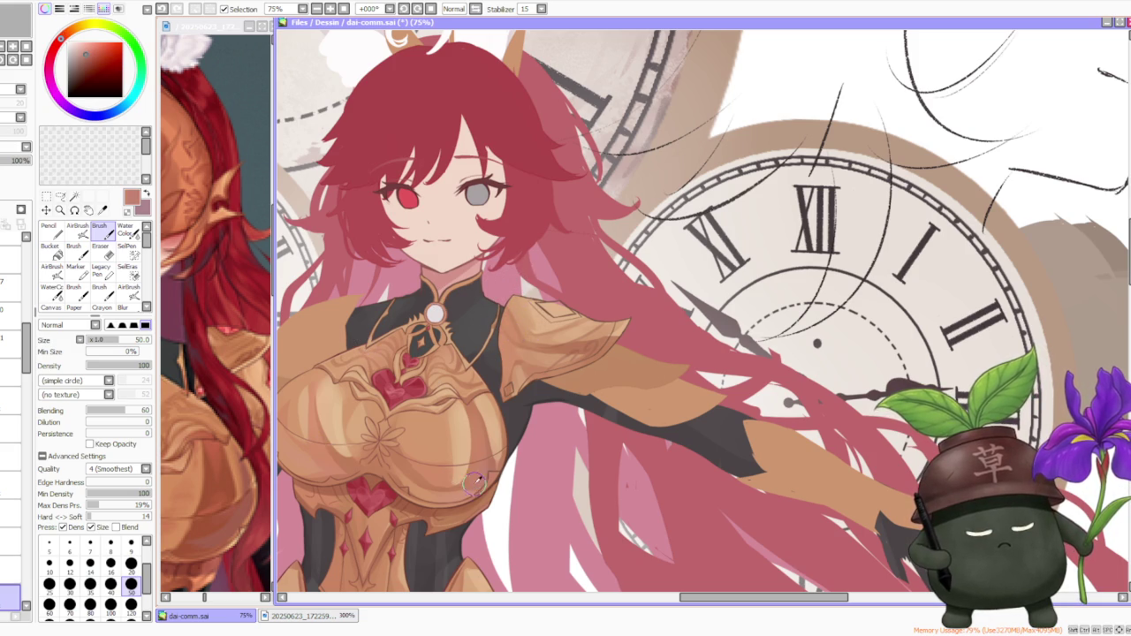
alt+click(542, 363)
key(ctrl+z)
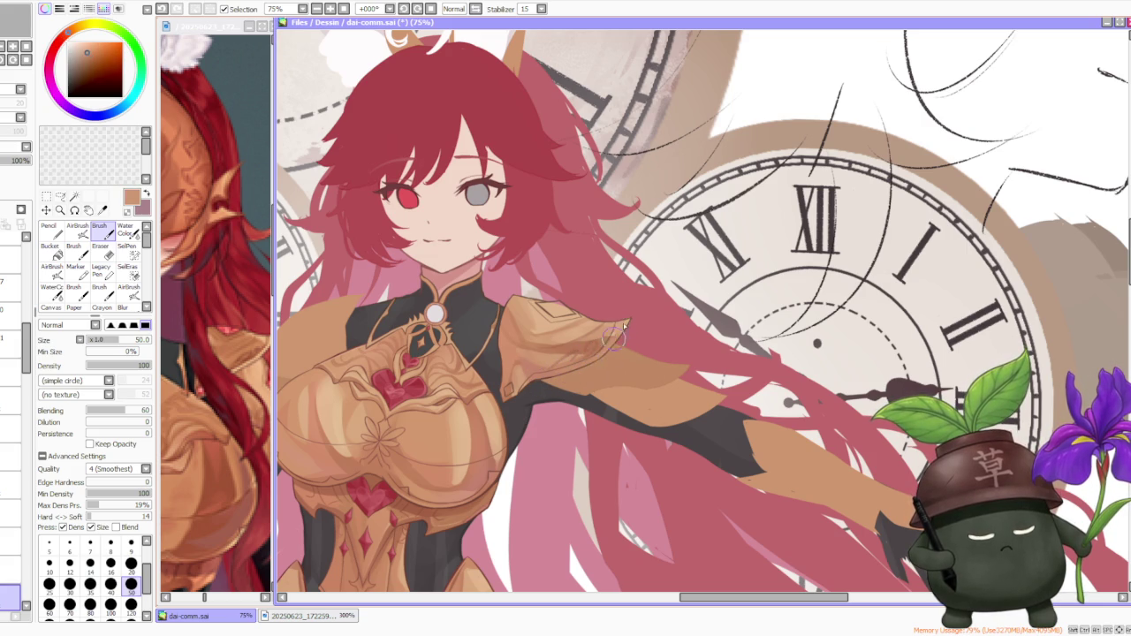
alt+click(574, 331)
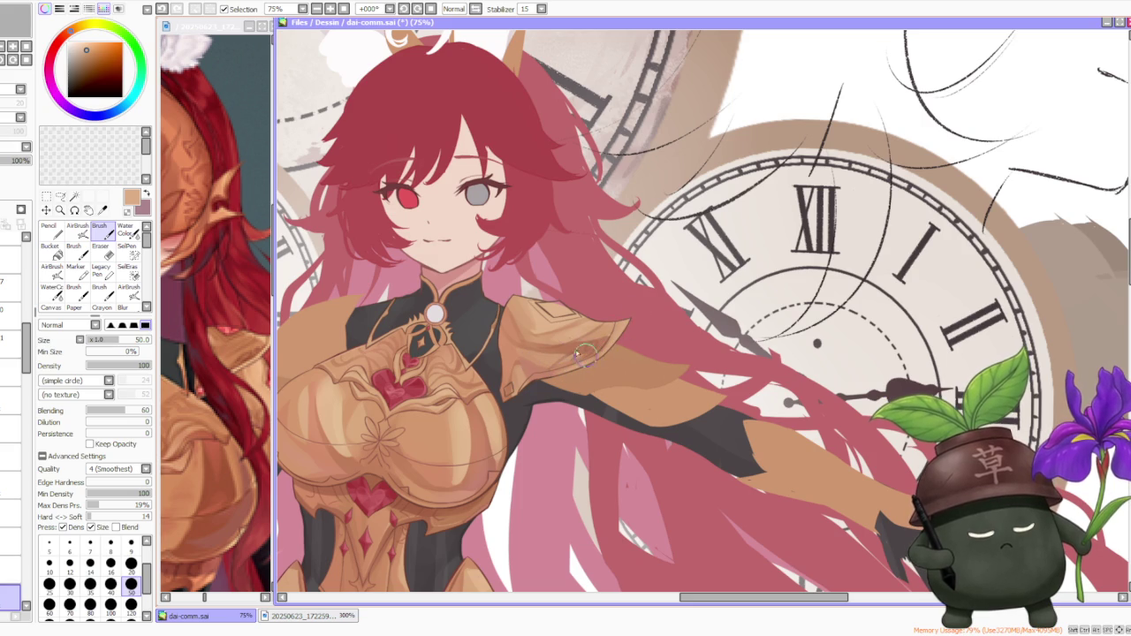
alt+click(538, 343)
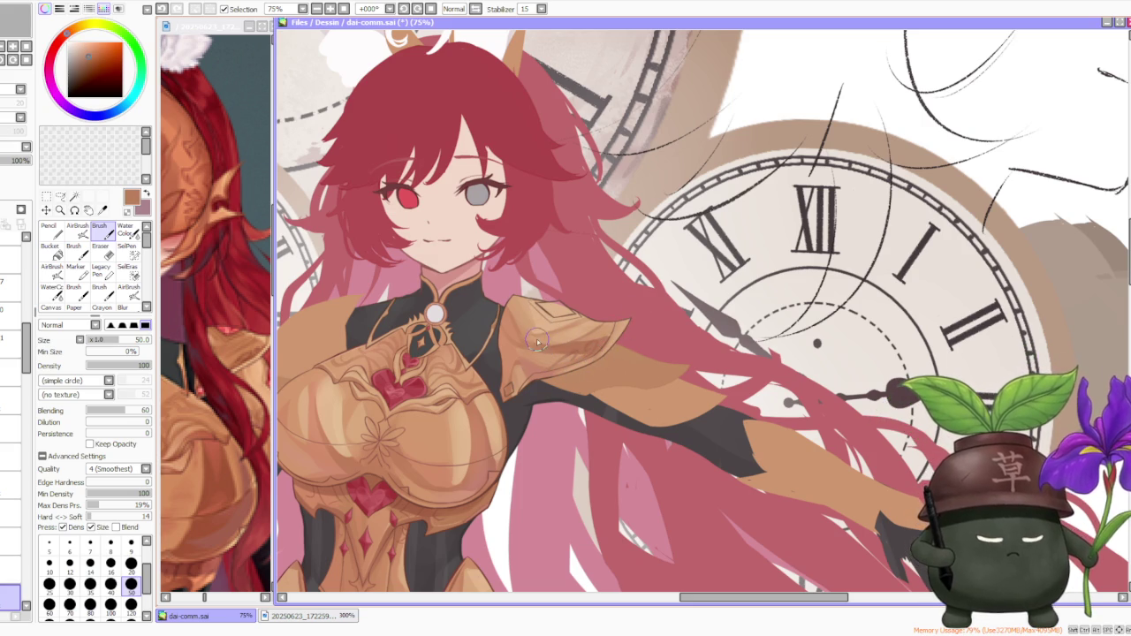
key(ctrl+z)
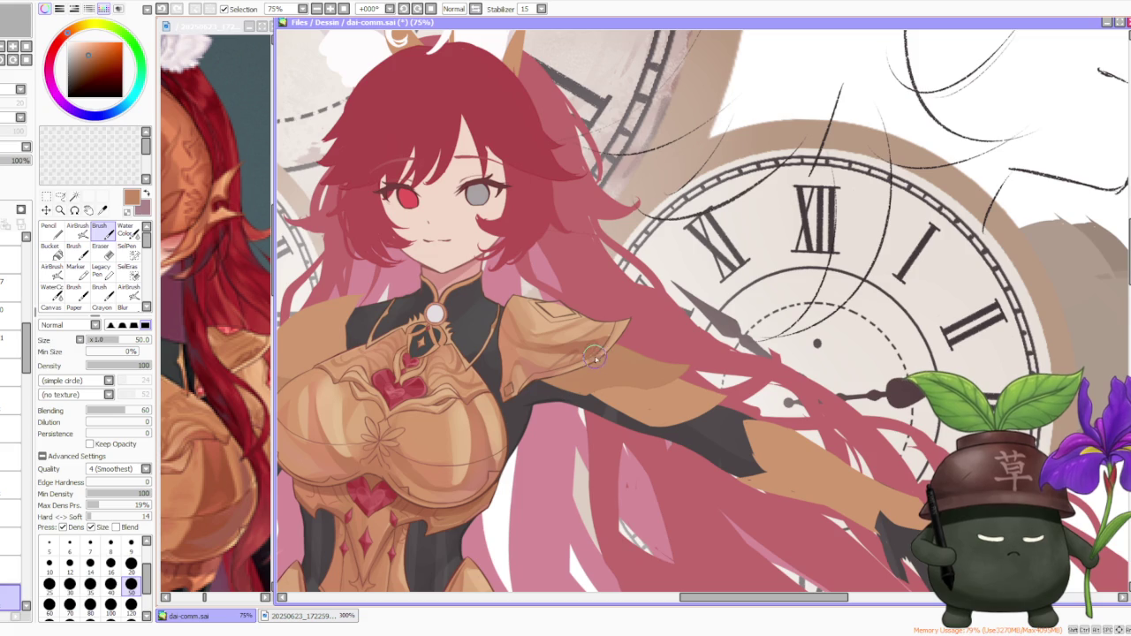
key(ctrl+z)
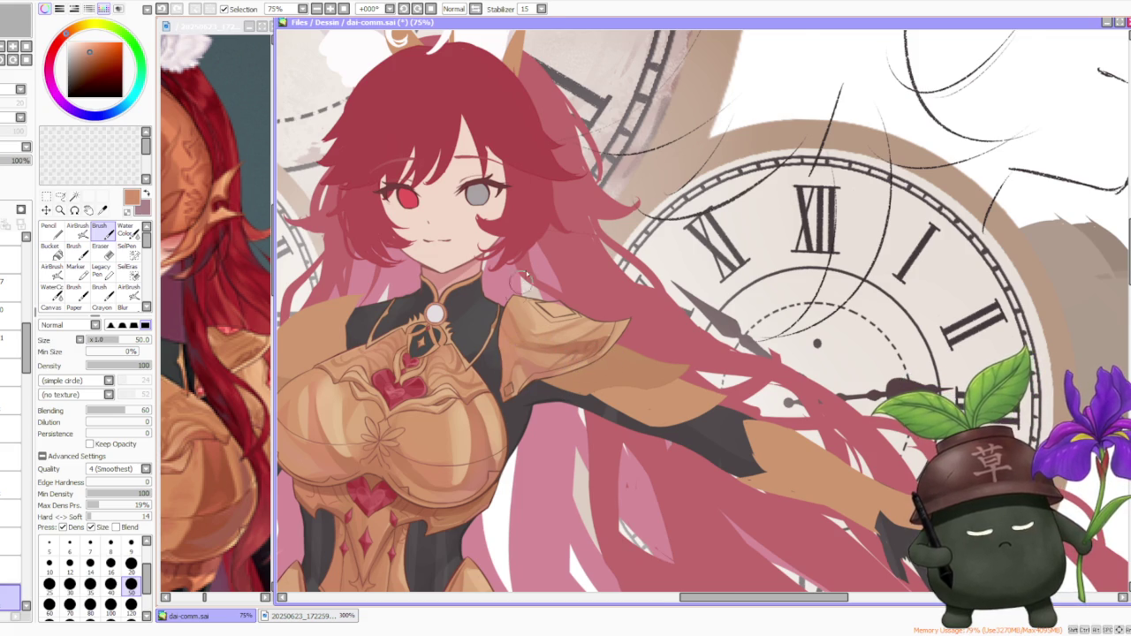
- Set brush size to 120 and paint short peach shading strokes on the pauldron
scroll(530, 265, down, 2)
scroll(550, 234, down, 1)
scroll(550, 234, up, 2)
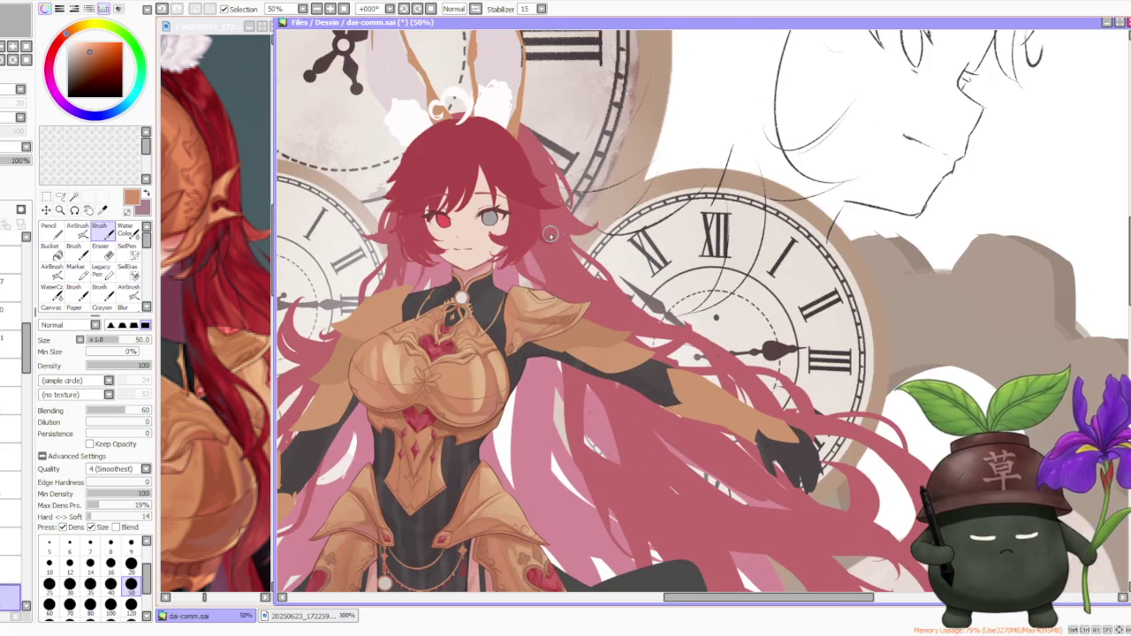
scroll(515, 303, up, 1)
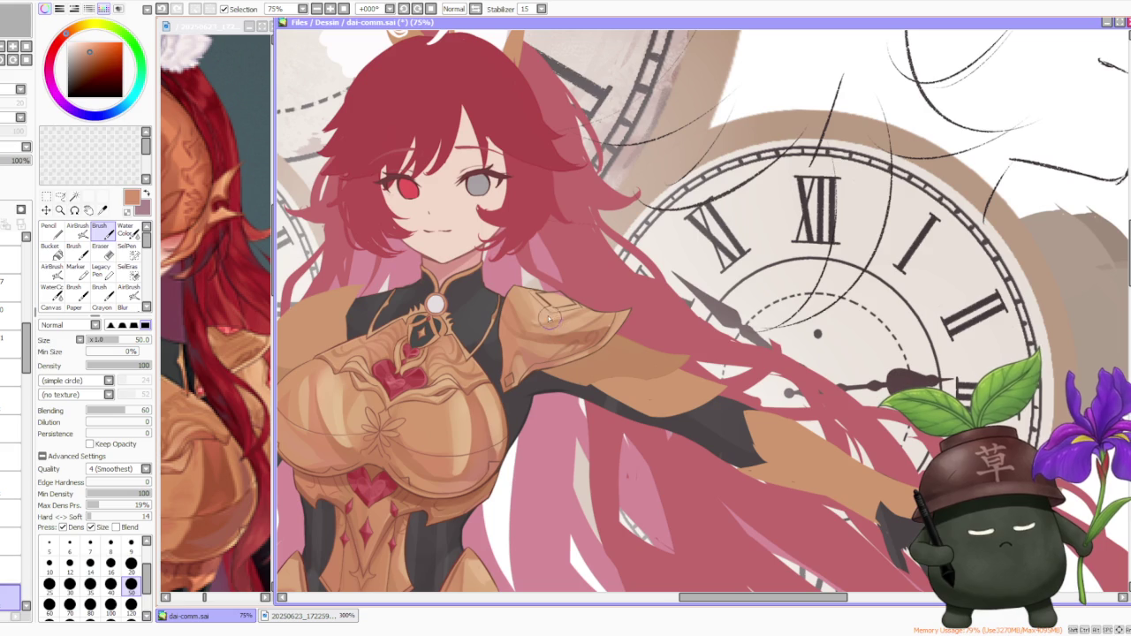
alt+click(549, 320)
click(131, 605)
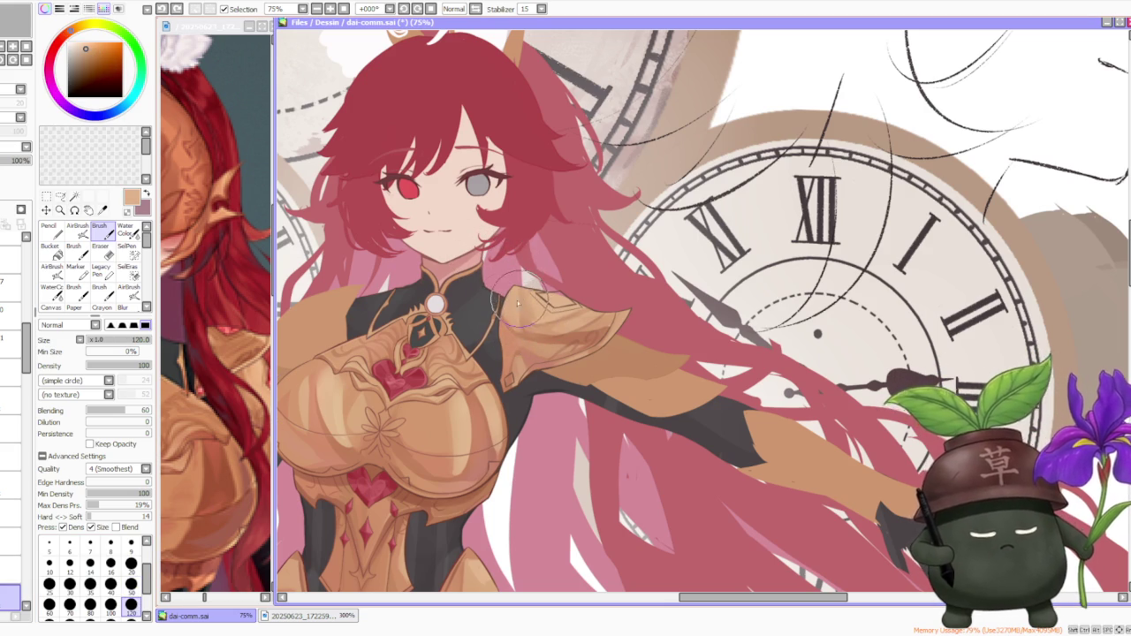
alt+click(529, 309)
mouse_move(525, 303)
mouse_down()
mouse_move(547, 313)
mouse_move(528, 315)
mouse_move(539, 309)
mouse_up()
alt+click(523, 298)
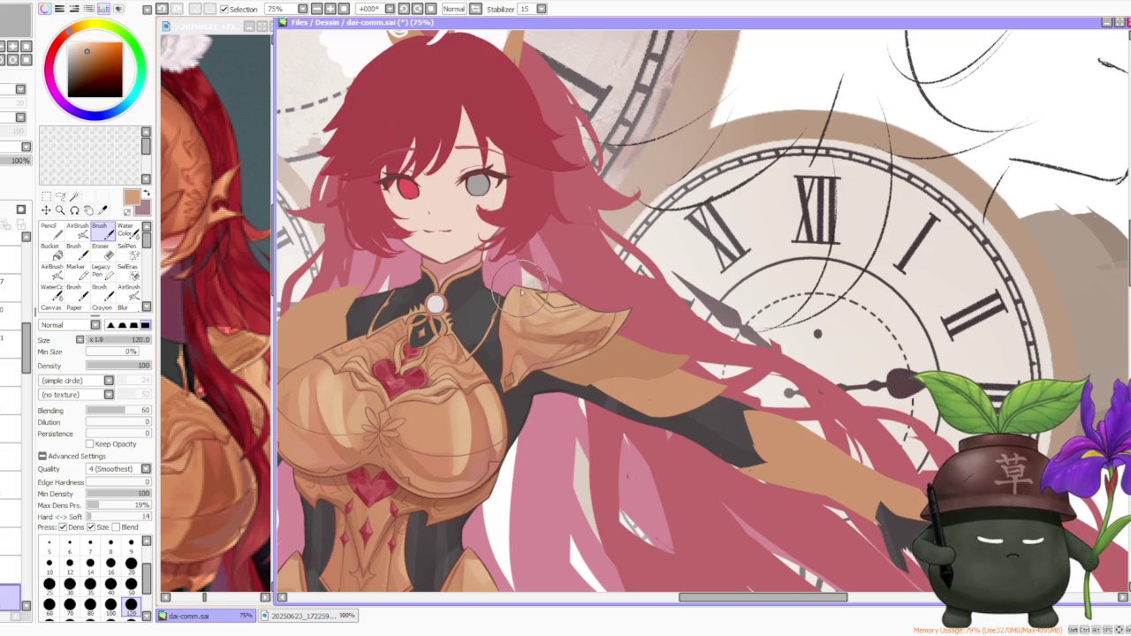
drag(523, 298, 542, 310)
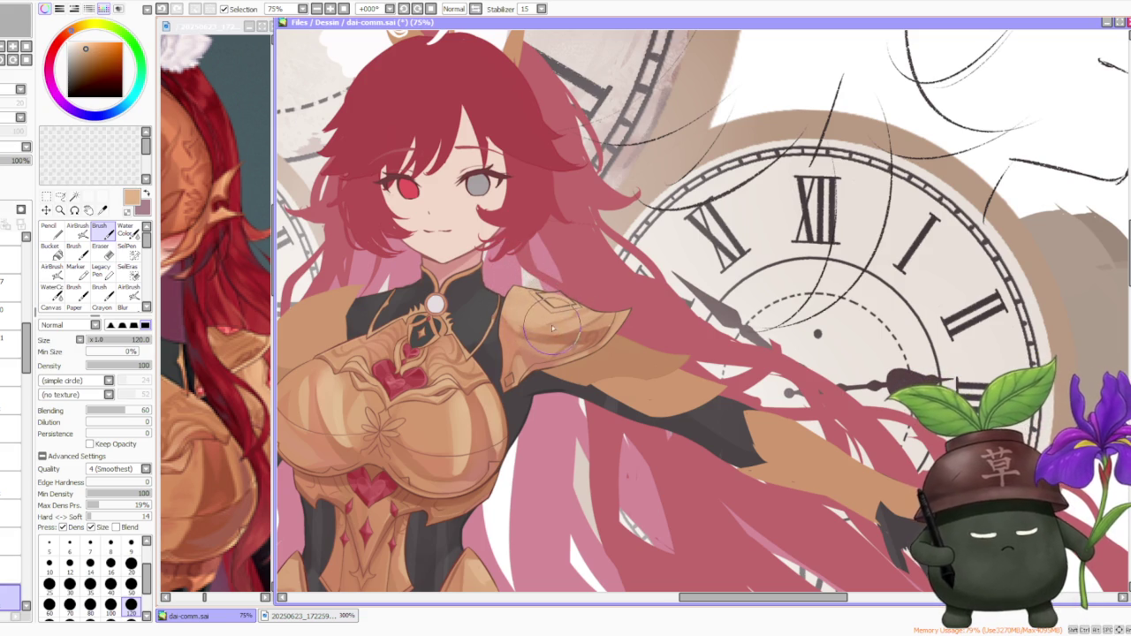
- Sample an armour colour and toggle the last shoulder stroke with undo/redo to compare
alt+click(548, 305)
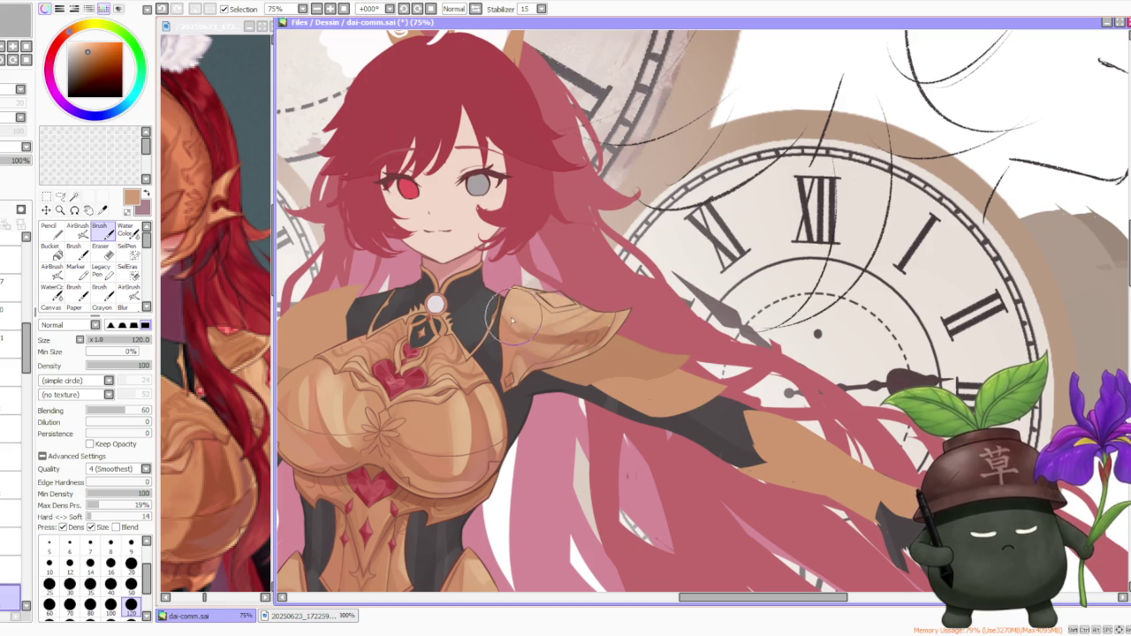
scroll(570, 261, down, 4)
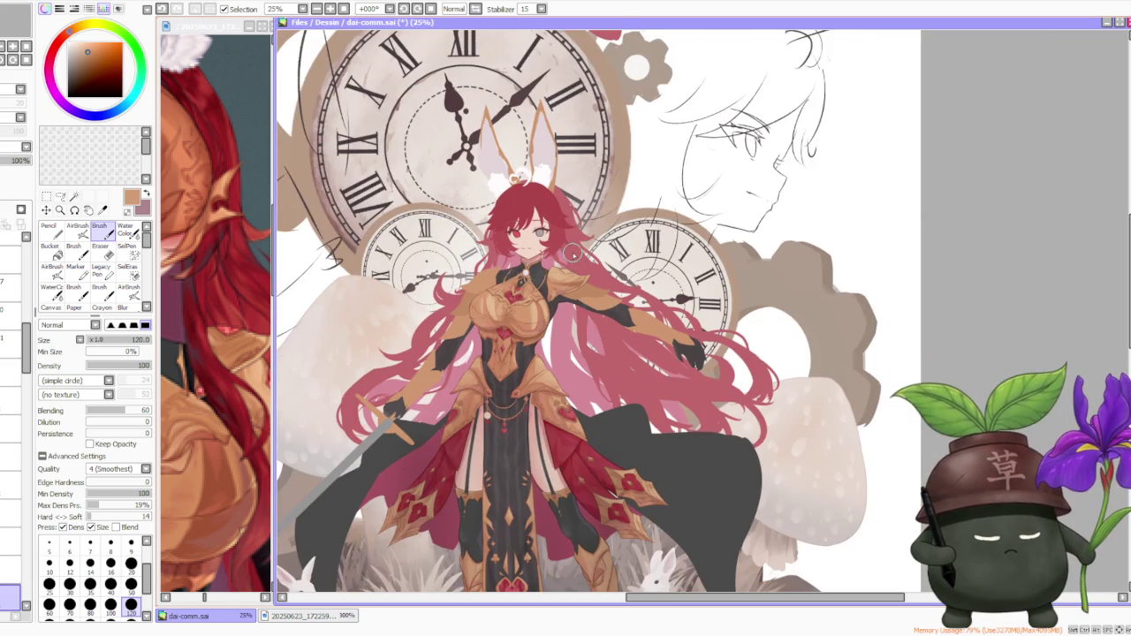
scroll(574, 256, up, 2)
scroll(574, 256, up, 2)
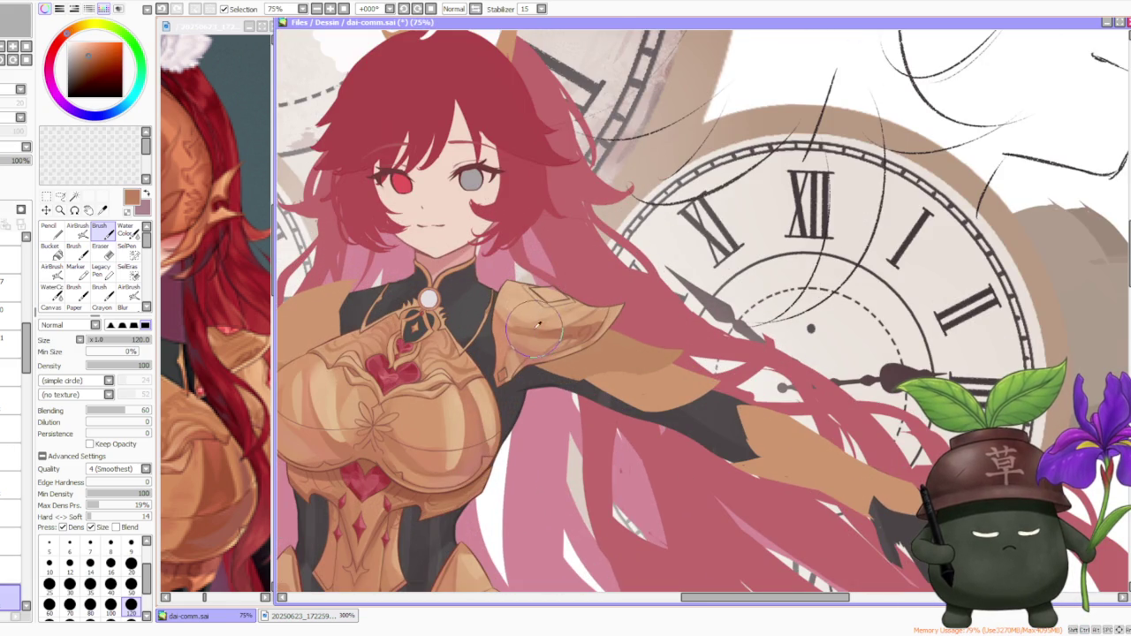
key(ctrl+z)
key(ctrl+y)
key(ctrl+z)
key(ctrl+y)
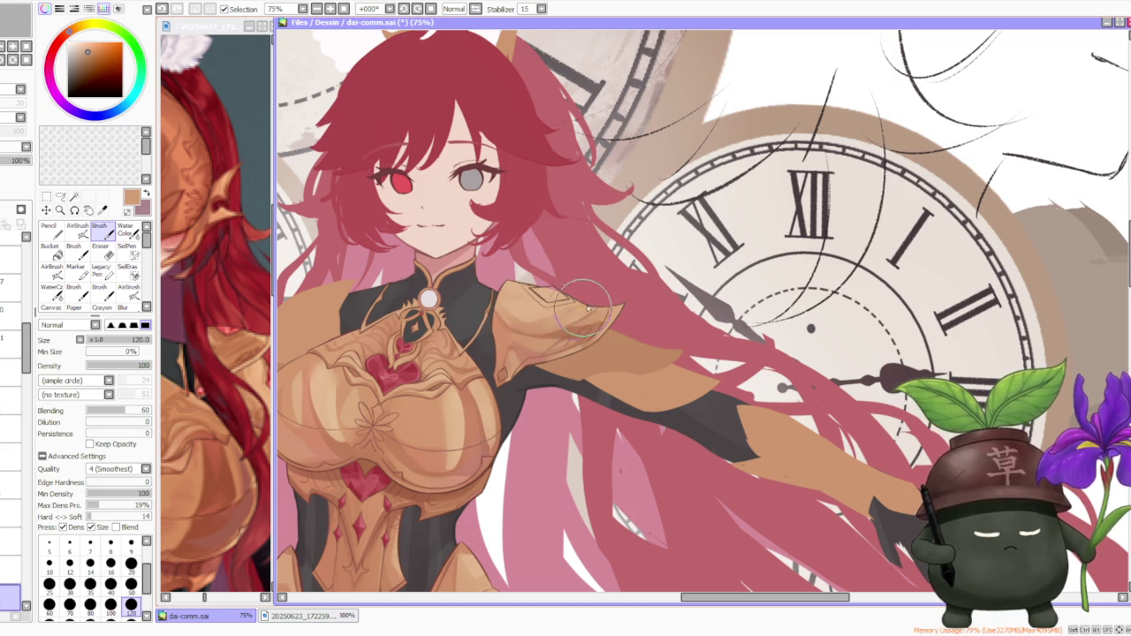
- Sample darker brown-orange and lighter tan tones from the shoulder armour
alt+click(522, 296)
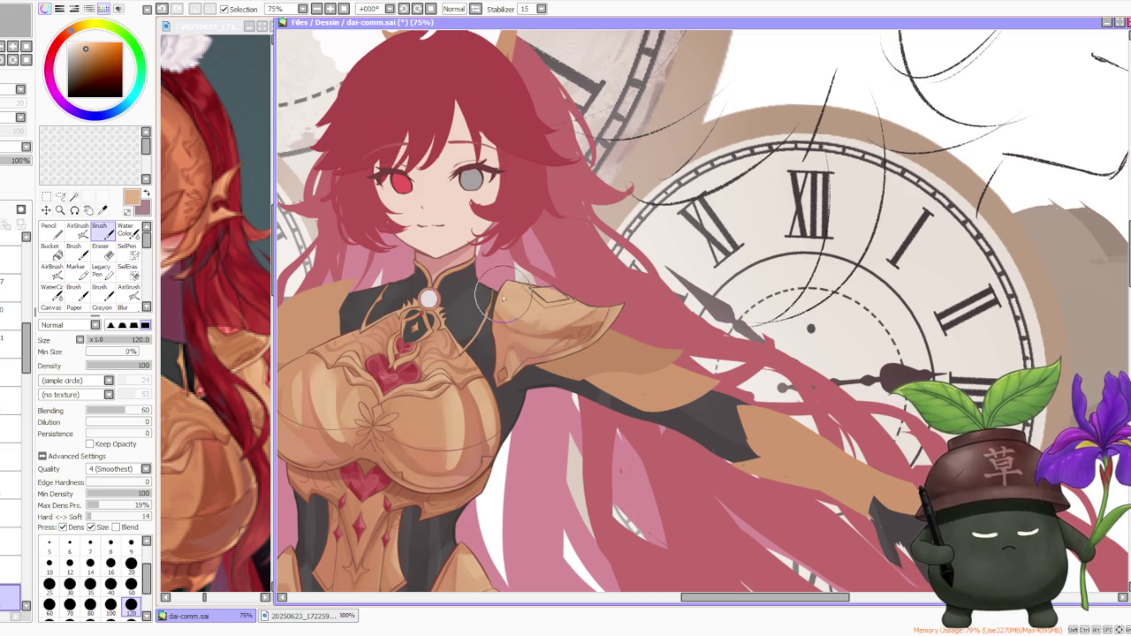
alt+click(534, 325)
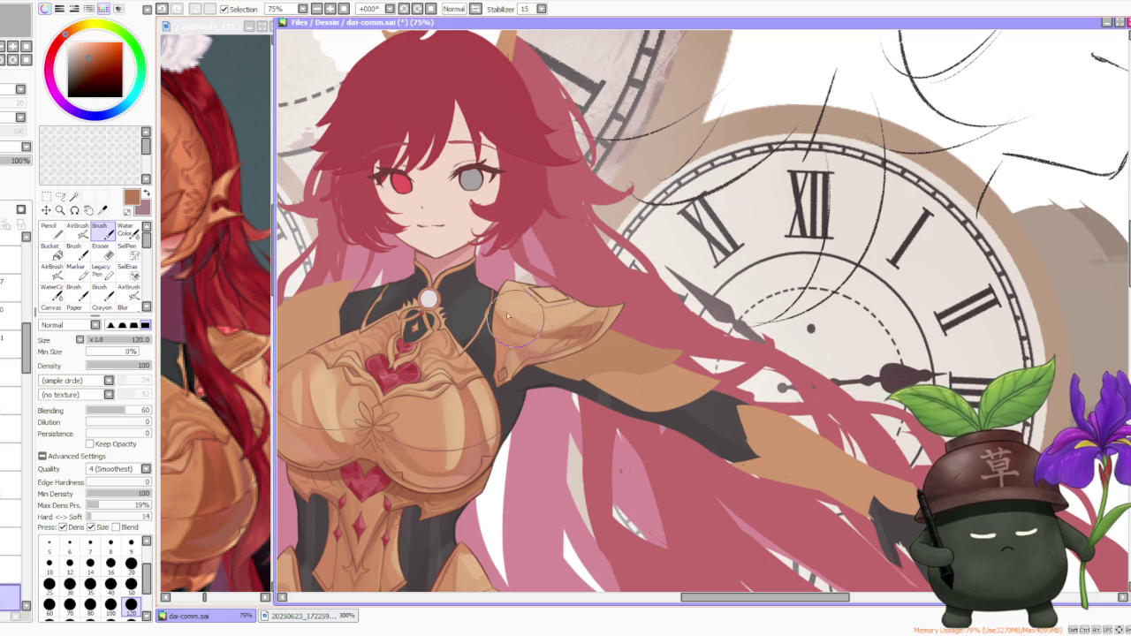
alt+click(504, 317)
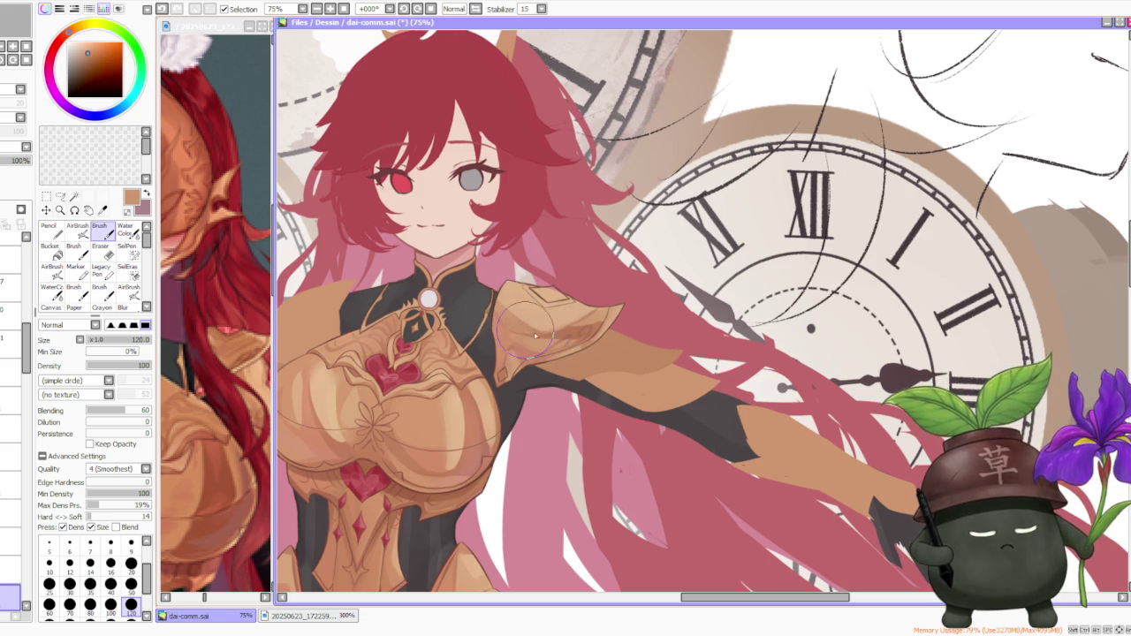
scroll(509, 256, down, 2)
scroll(511, 255, down, 1)
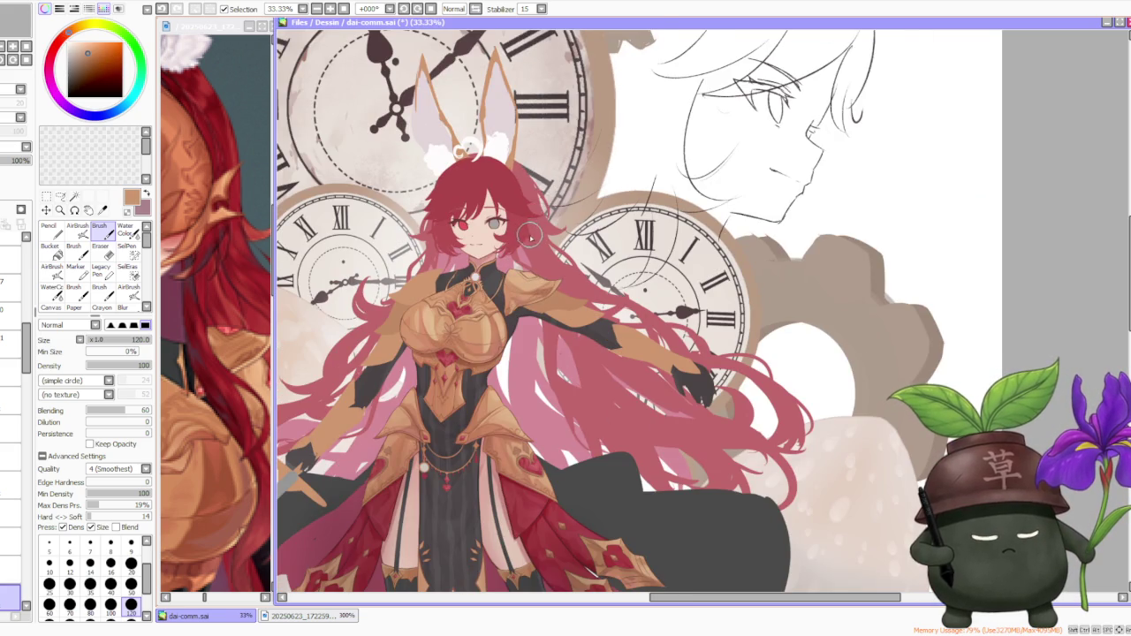
scroll(531, 236, down, 2)
scroll(541, 247, up, 3)
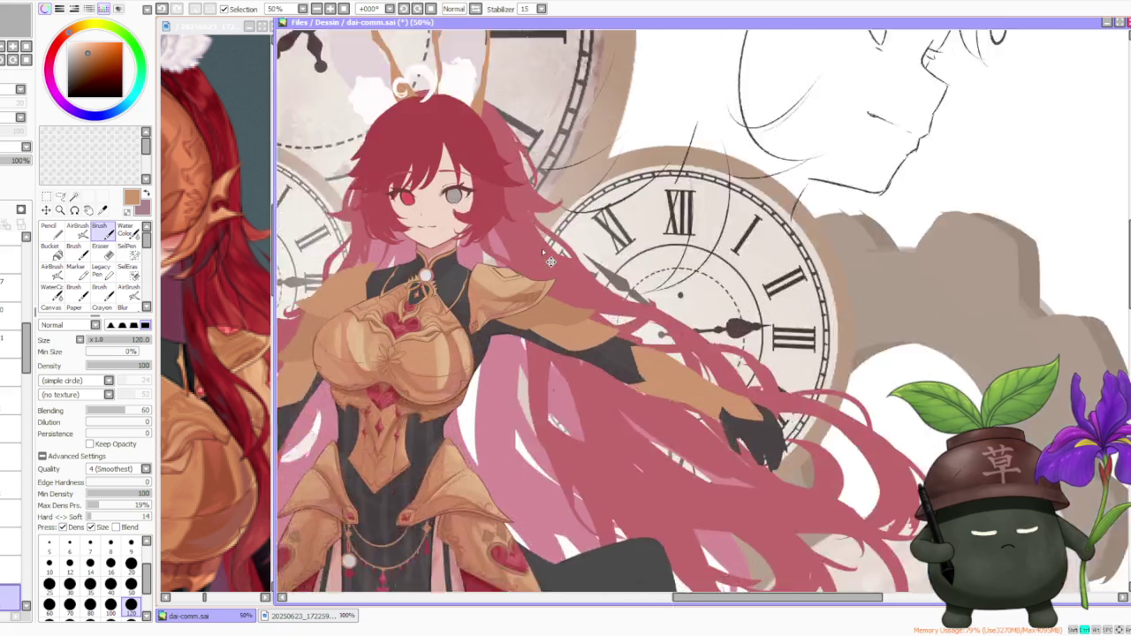
scroll(540, 249, up, 2)
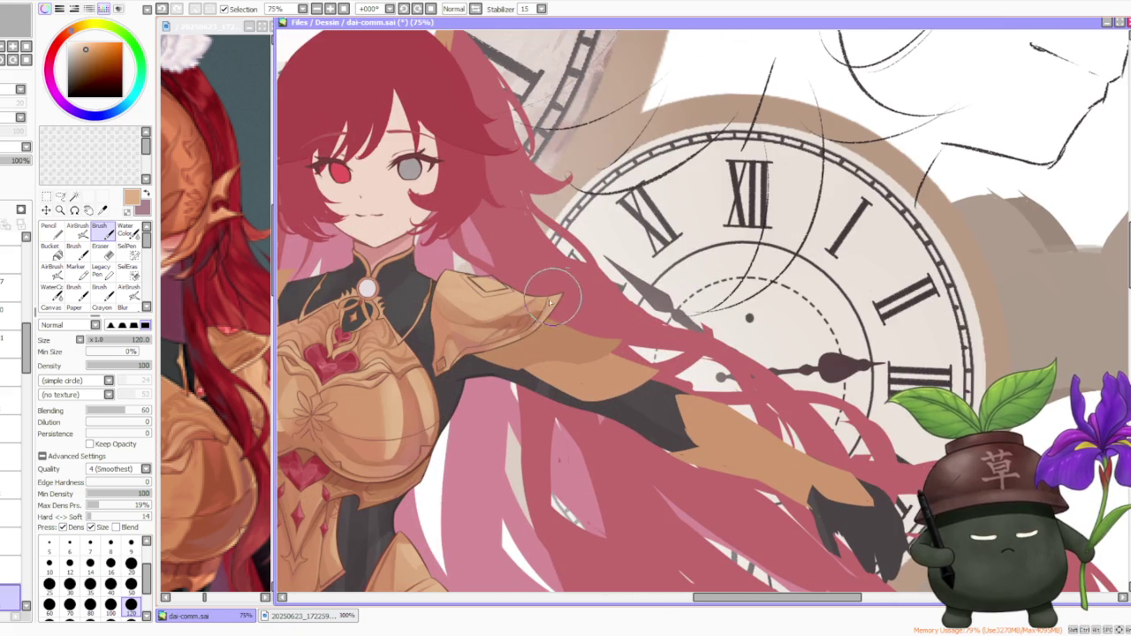
- Add small darker tan shading strokes to the pauldron
drag(559, 298, 550, 301)
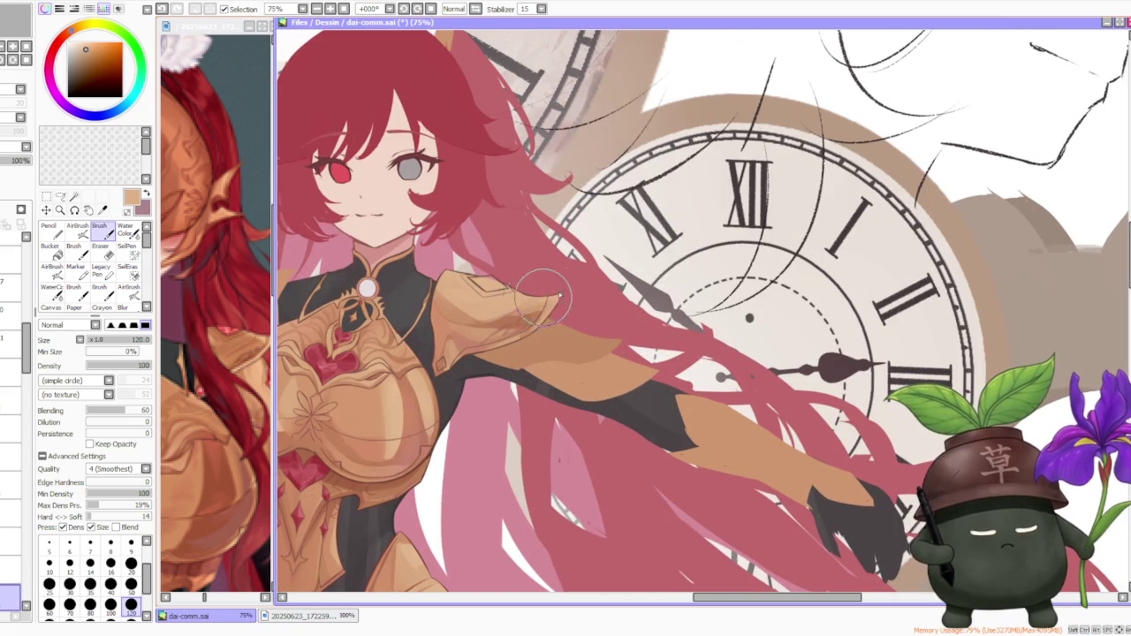
alt+click(512, 316)
drag(512, 315, 514, 324)
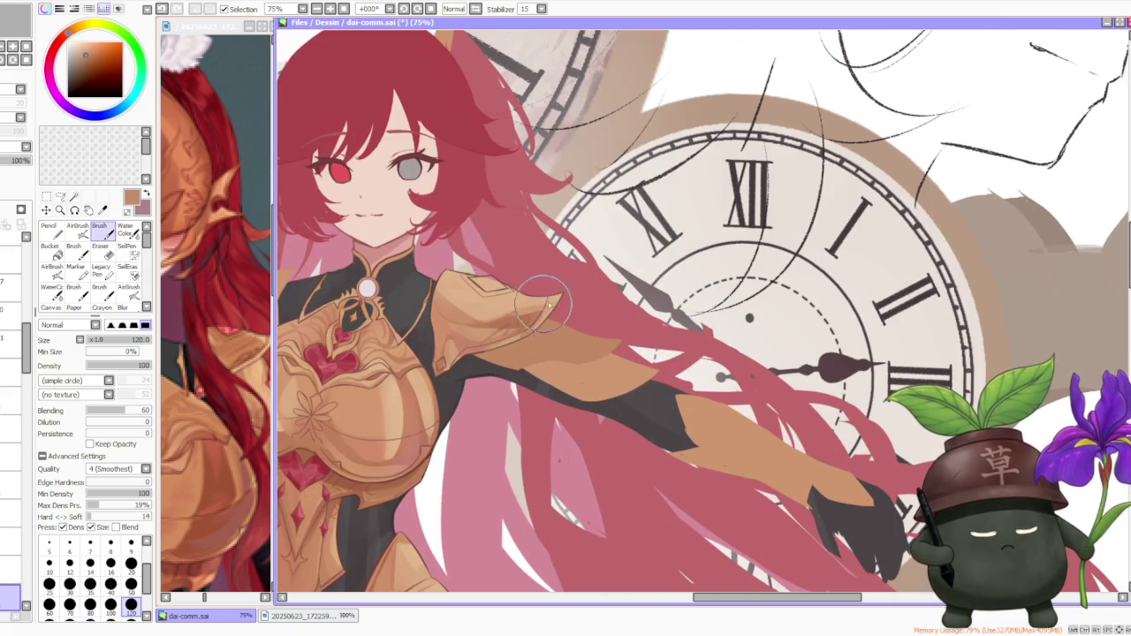
alt+click(514, 324)
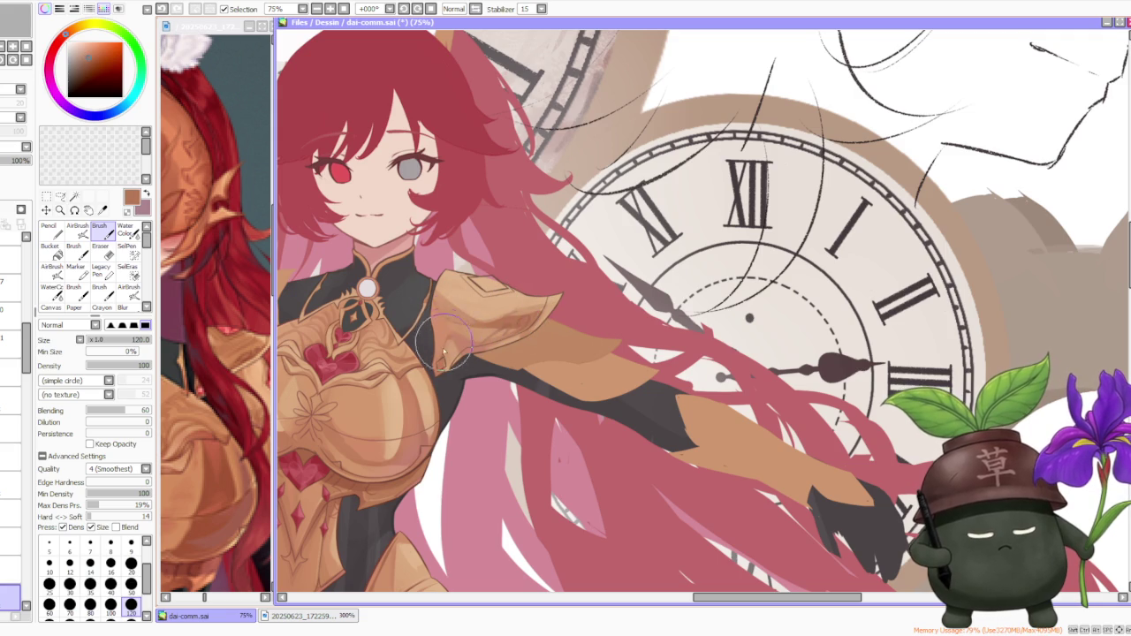
drag(442, 346, 436, 345)
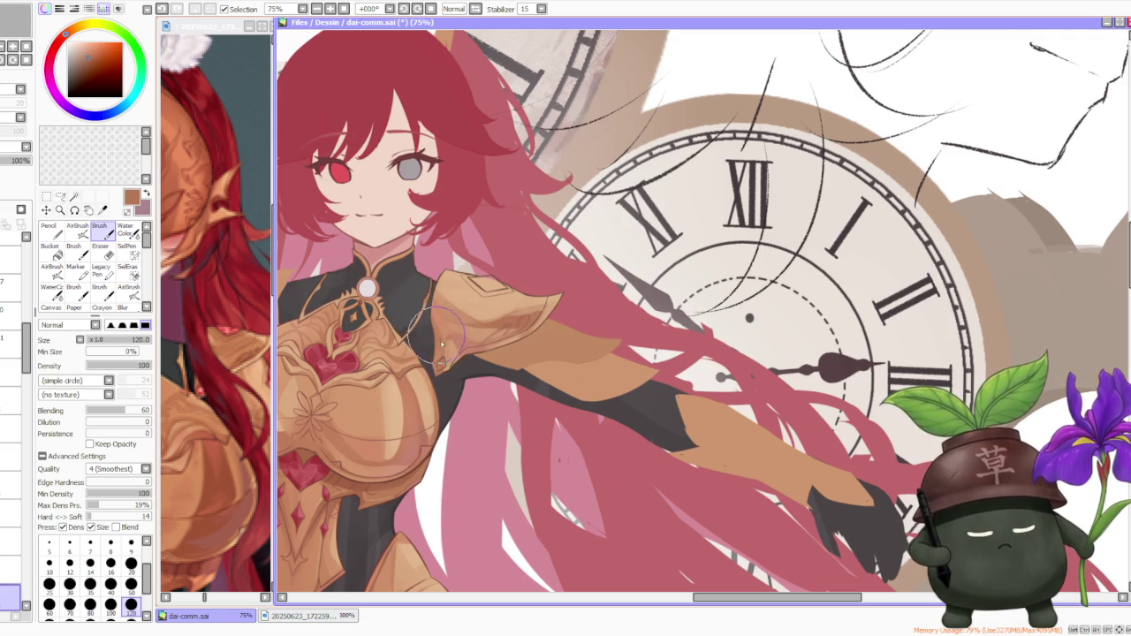
- Choose a new colour, then sample the tan armour colour for the shoulder plate
scroll(451, 300, down, 3)
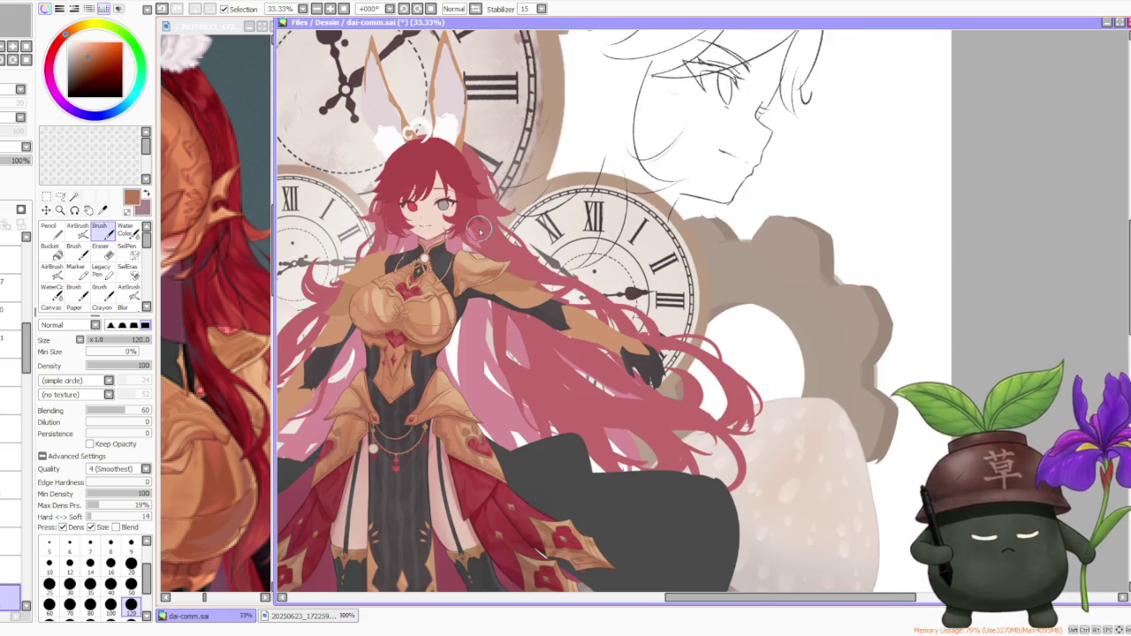
scroll(480, 231, down, 1)
scroll(480, 232, down, 1)
scroll(482, 231, up, 3)
alt+click(433, 338)
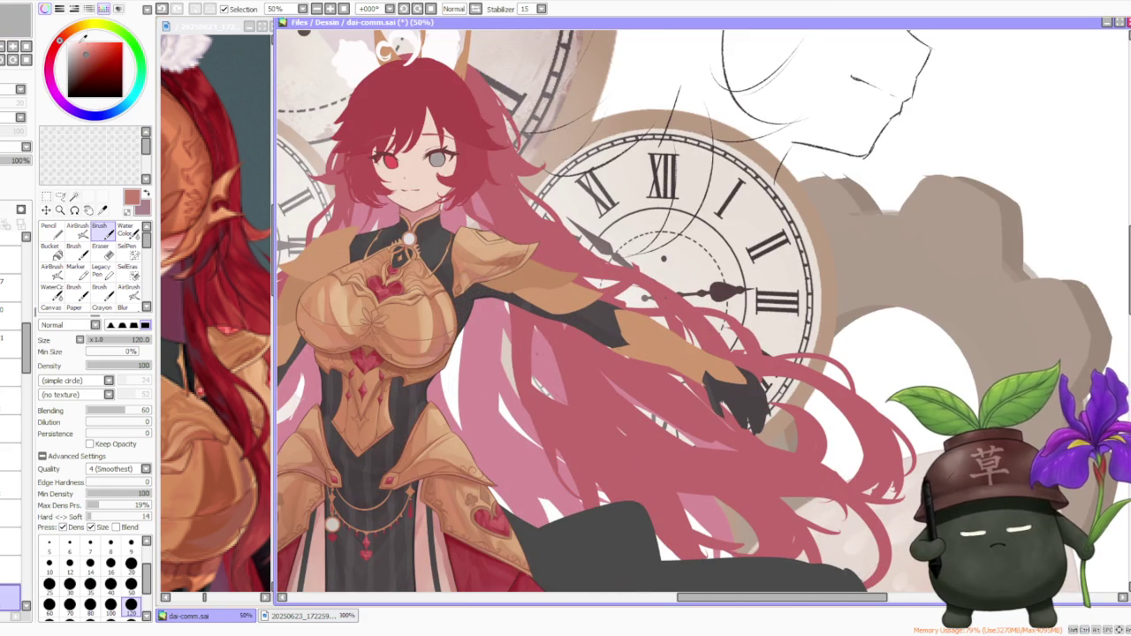
scroll(455, 256, up, 1)
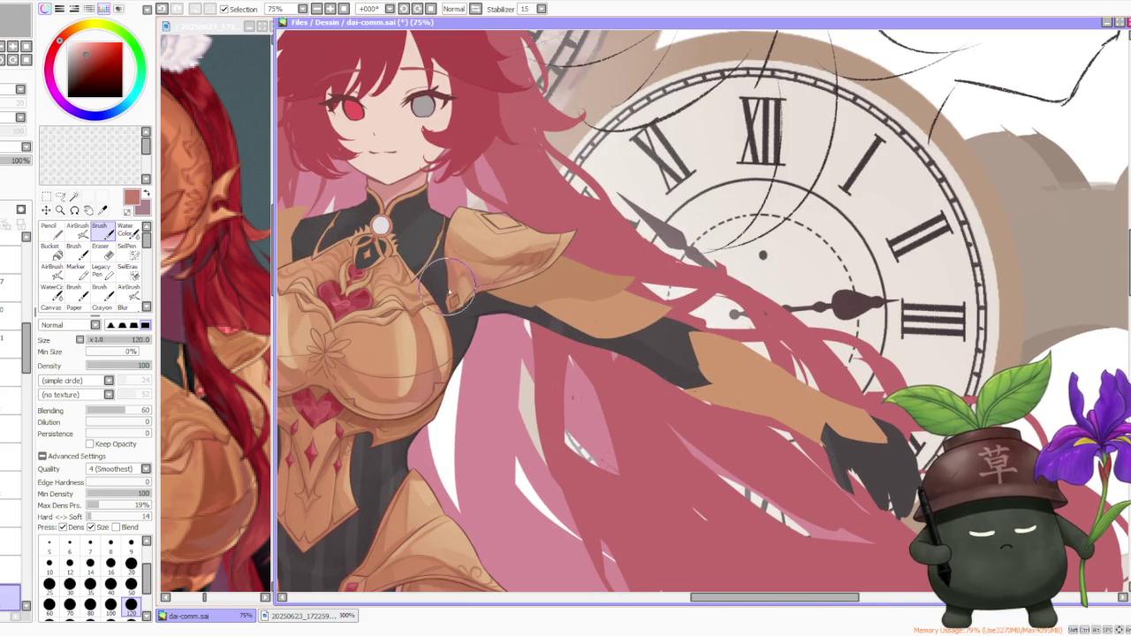
scroll(438, 260, down, 1)
scroll(482, 194, down, 1)
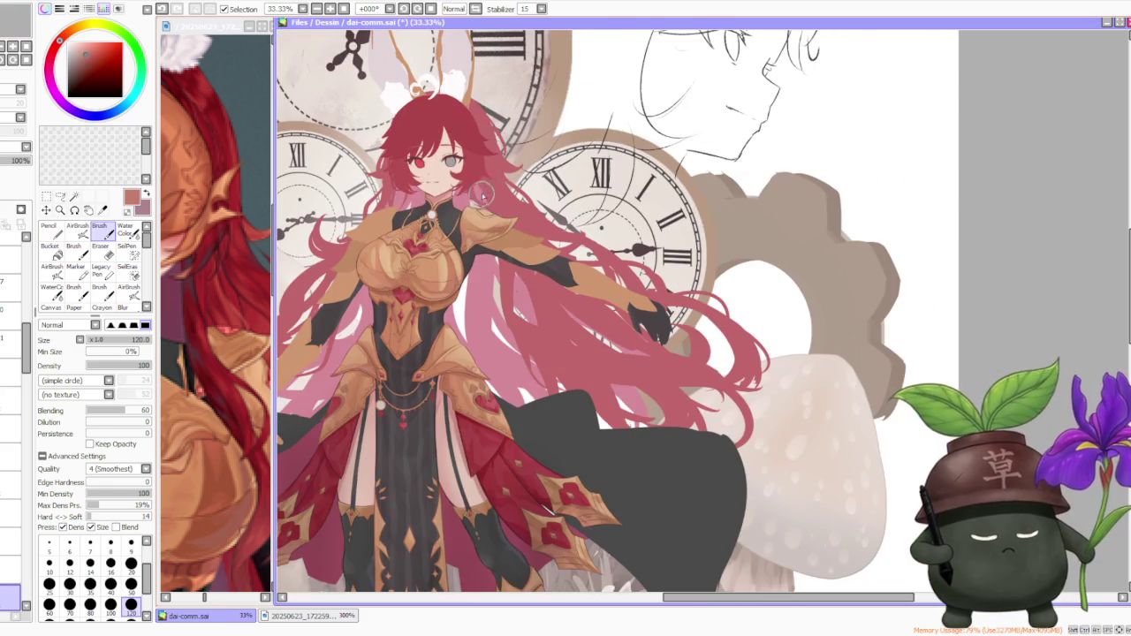
scroll(487, 159, down, 1)
scroll(493, 148, down, 1)
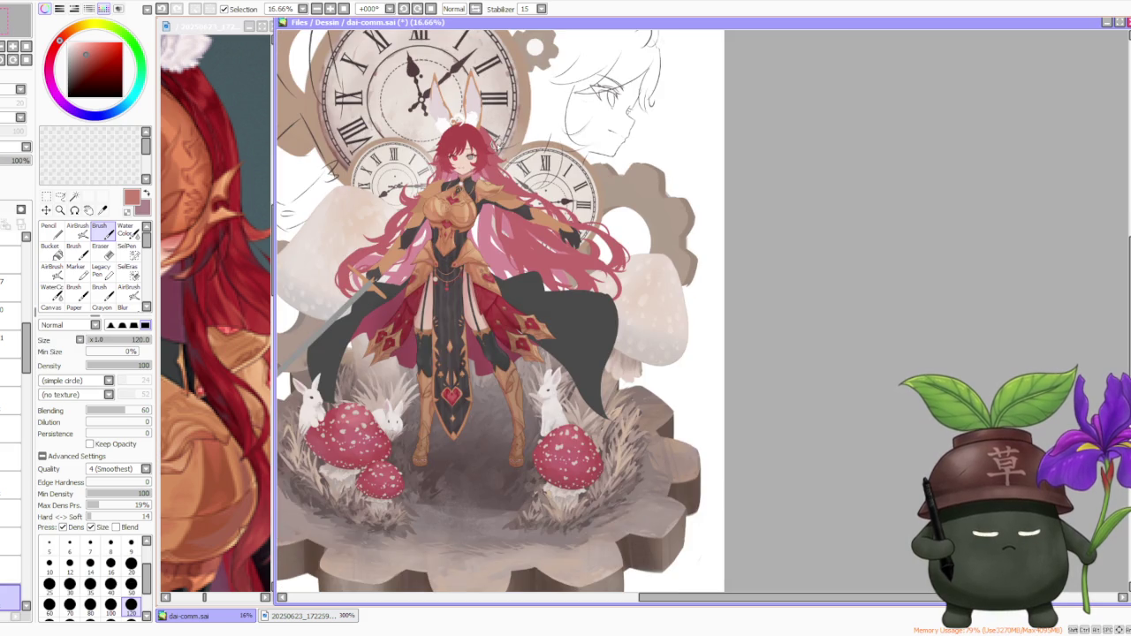
scroll(487, 141, up, 3)
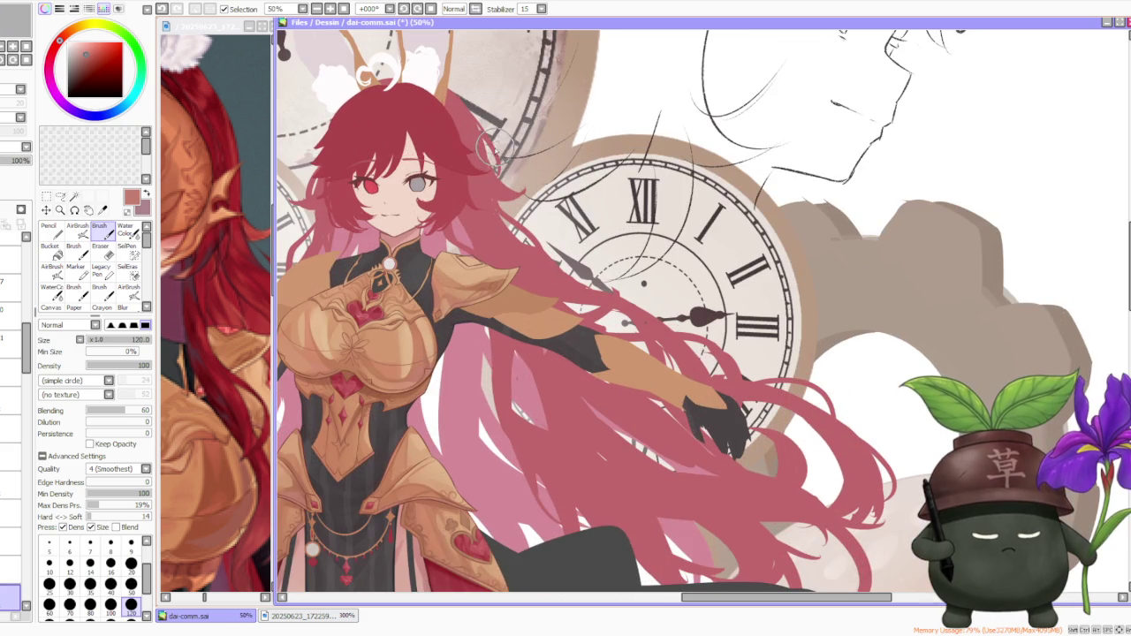
scroll(492, 150, up, 1)
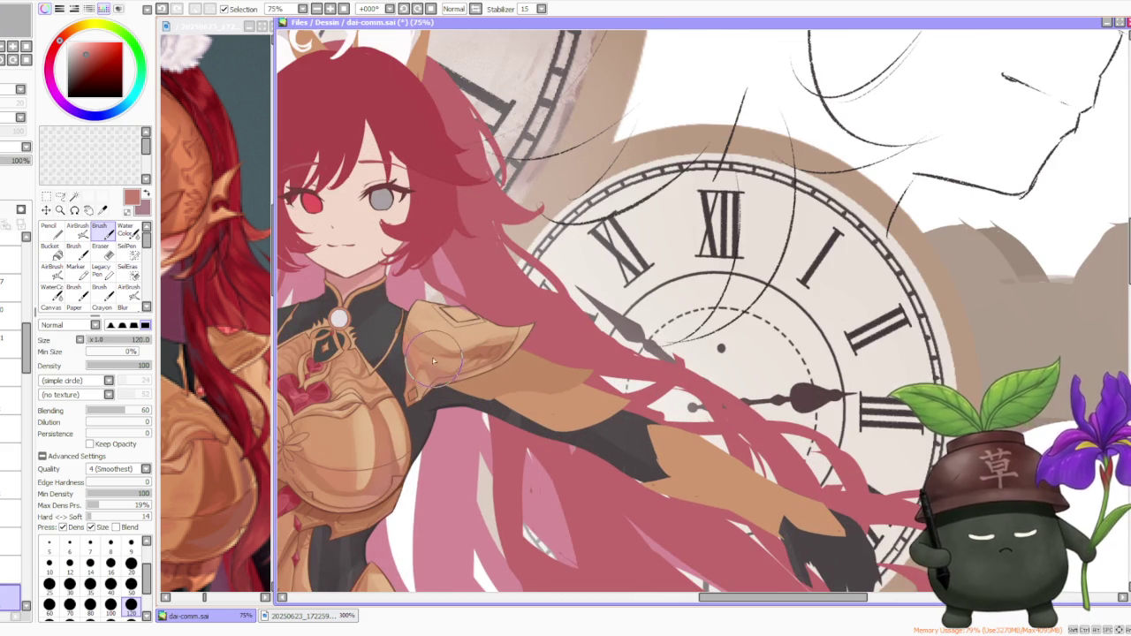
scroll(435, 362, down, 1)
right_click(400, 285)
scroll(423, 339, up, 1)
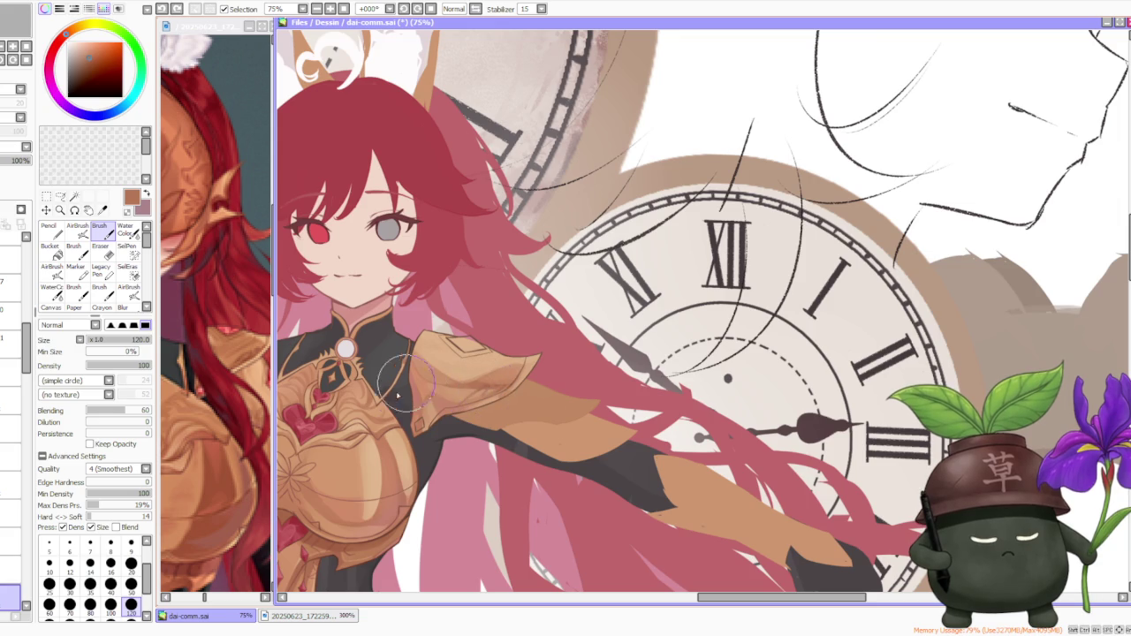
scroll(358, 429, up, 2)
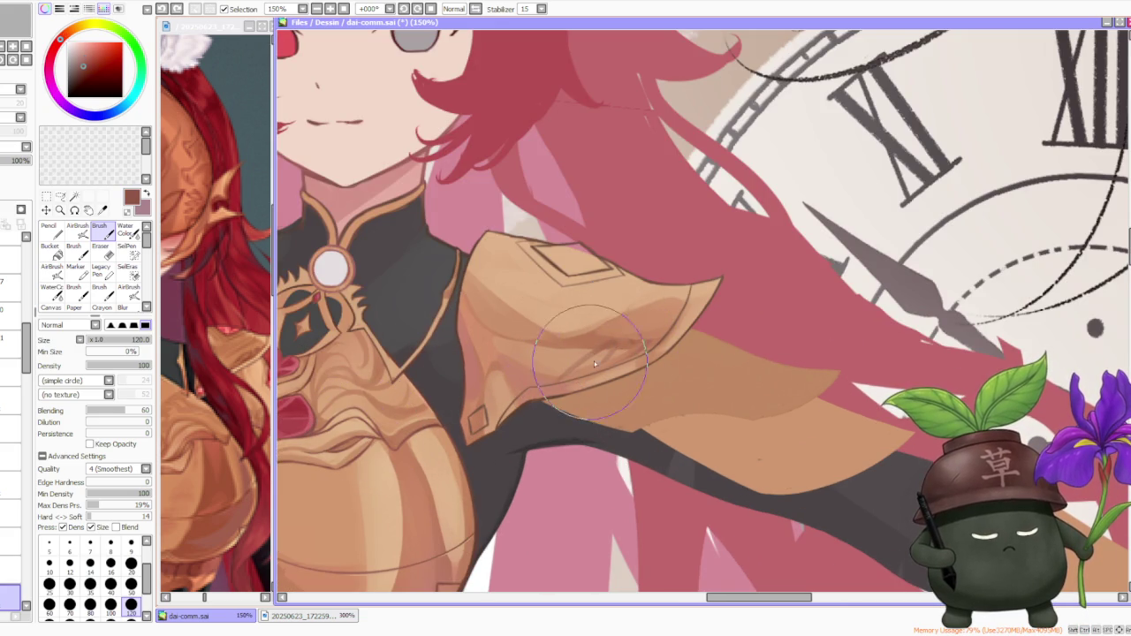
alt+click(593, 327)
- Blend soft tan shading strokes across the gold shoulder plate
mouse_move(567, 355)
mouse_down()
mouse_move(577, 351)
mouse_move(548, 354)
mouse_move(606, 366)
mouse_move(576, 324)
mouse_move(607, 341)
mouse_move(575, 328)
mouse_move(612, 363)
mouse_move(593, 355)
mouse_move(571, 378)
mouse_move(497, 371)
mouse_move(487, 348)
mouse_move(571, 383)
mouse_move(541, 362)
mouse_move(599, 378)
mouse_move(556, 368)
mouse_move(565, 356)
mouse_move(590, 366)
mouse_move(535, 362)
mouse_move(561, 353)
mouse_move(518, 354)
mouse_move(525, 366)
mouse_move(479, 336)
mouse_move(530, 365)
mouse_up()
alt+click(579, 320)
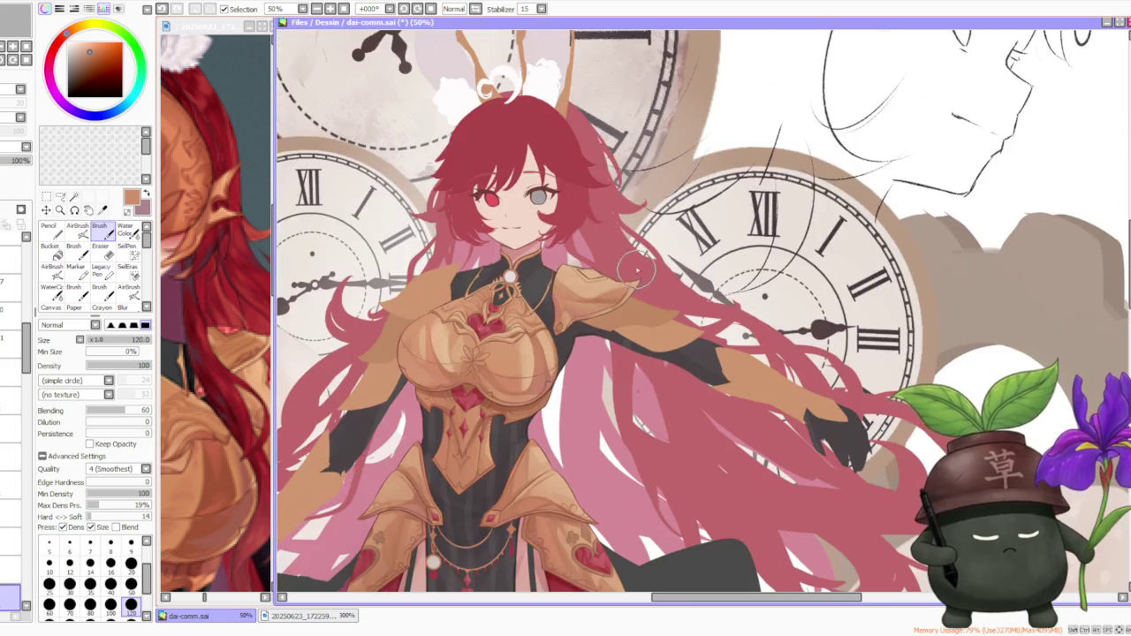
scroll(636, 269, up, 1)
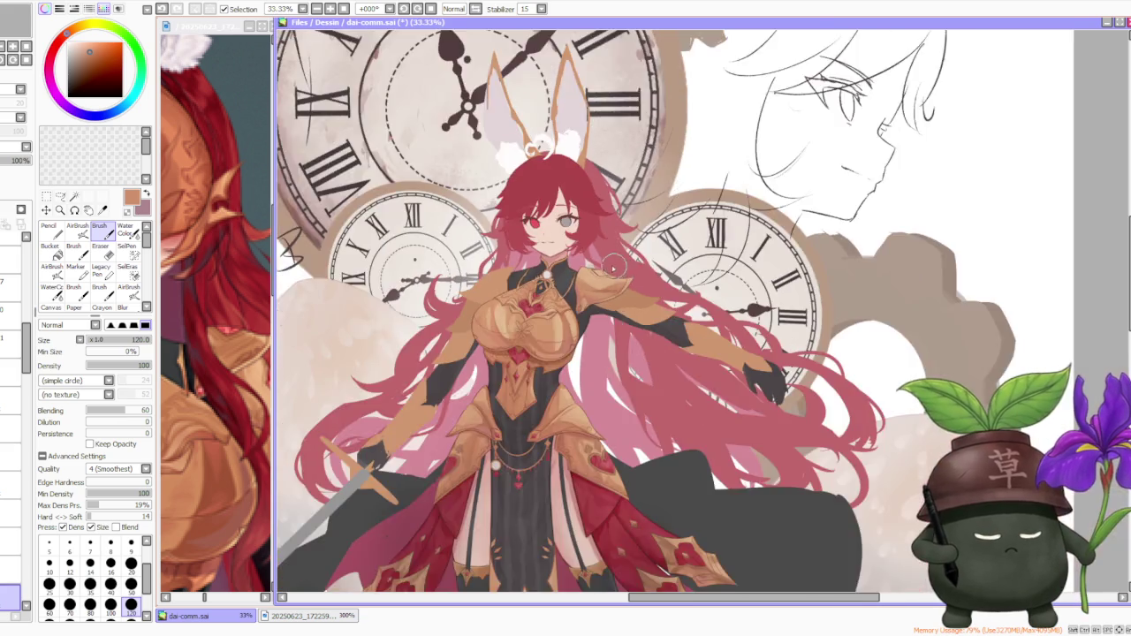
scroll(637, 270, up, 1)
scroll(530, 291, up, 1)
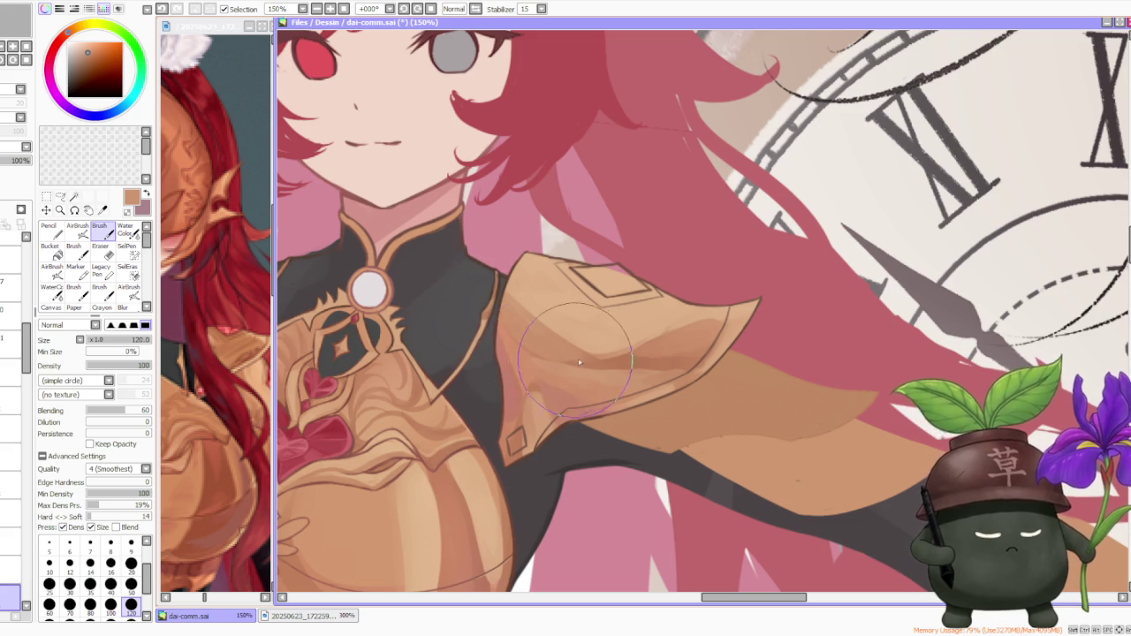
- Zoom the canvas in and out to inspect the shaded pauldron
scroll(573, 360, down, 2)
scroll(555, 331, down, 2)
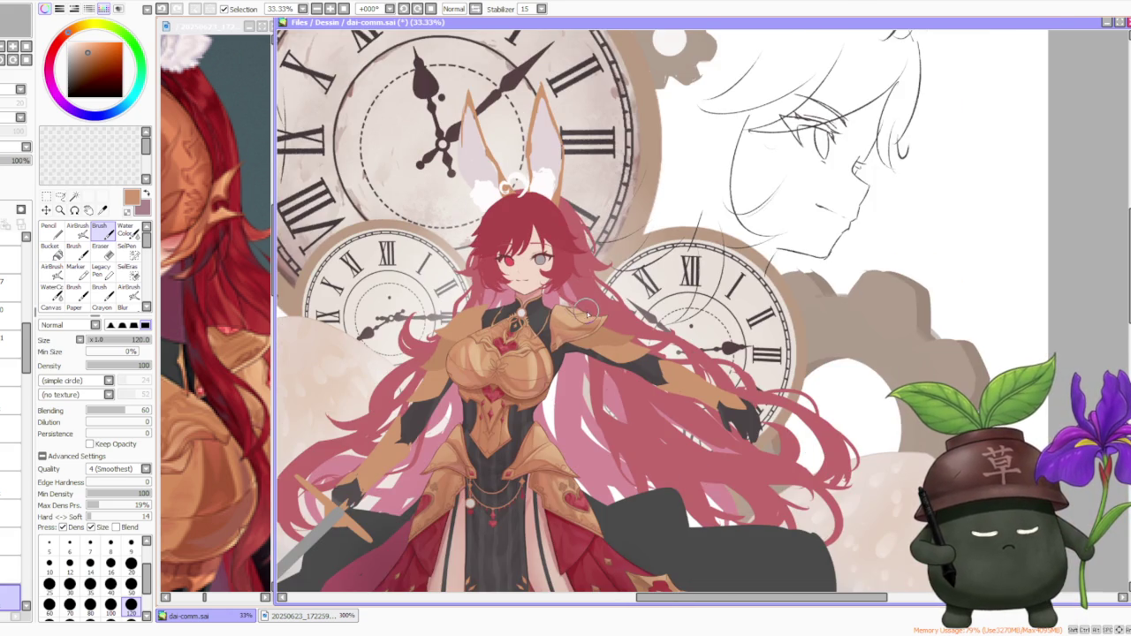
scroll(592, 300, down, 1)
scroll(597, 294, up, 4)
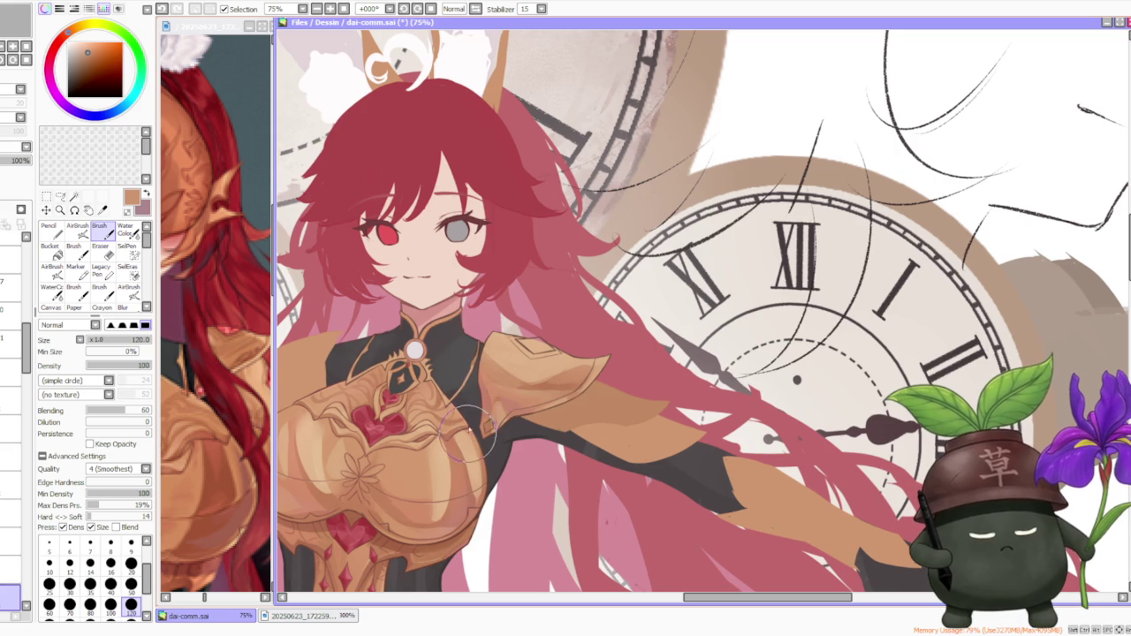
scroll(493, 323, up, 1)
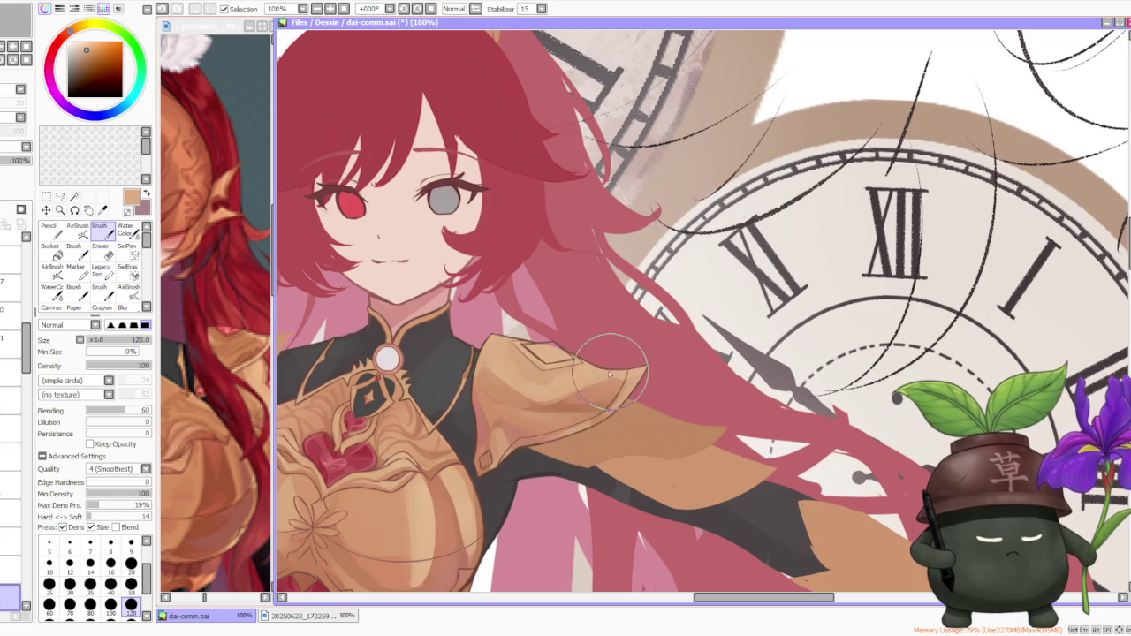
scroll(615, 378, down, 3)
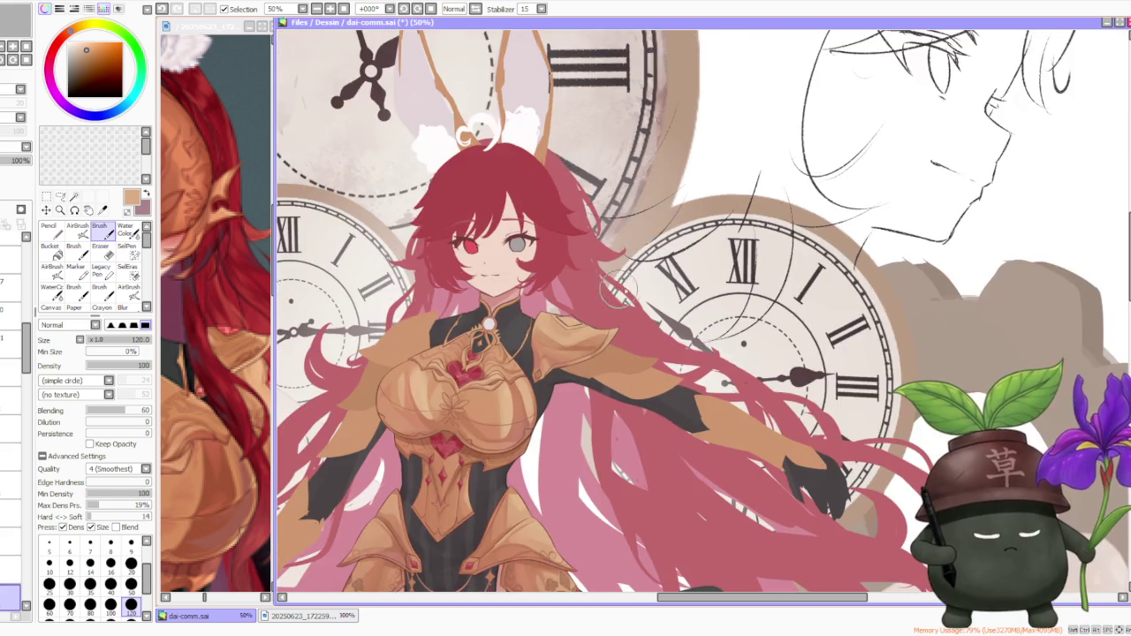
scroll(618, 281, up, 1)
scroll(619, 282, up, 1)
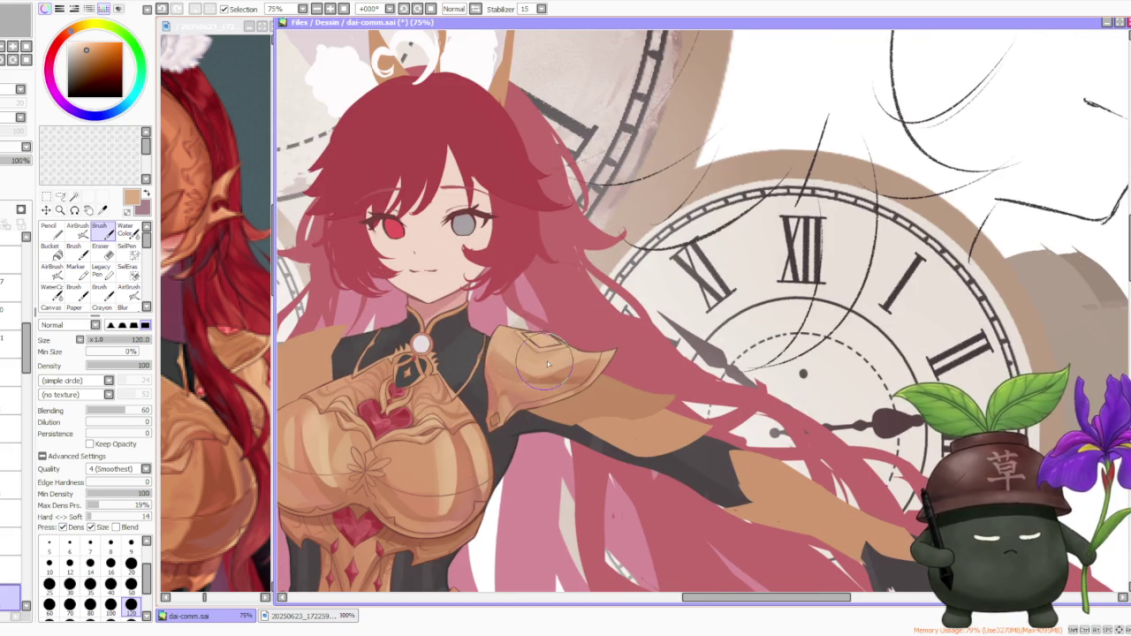
scroll(545, 275, down, 2)
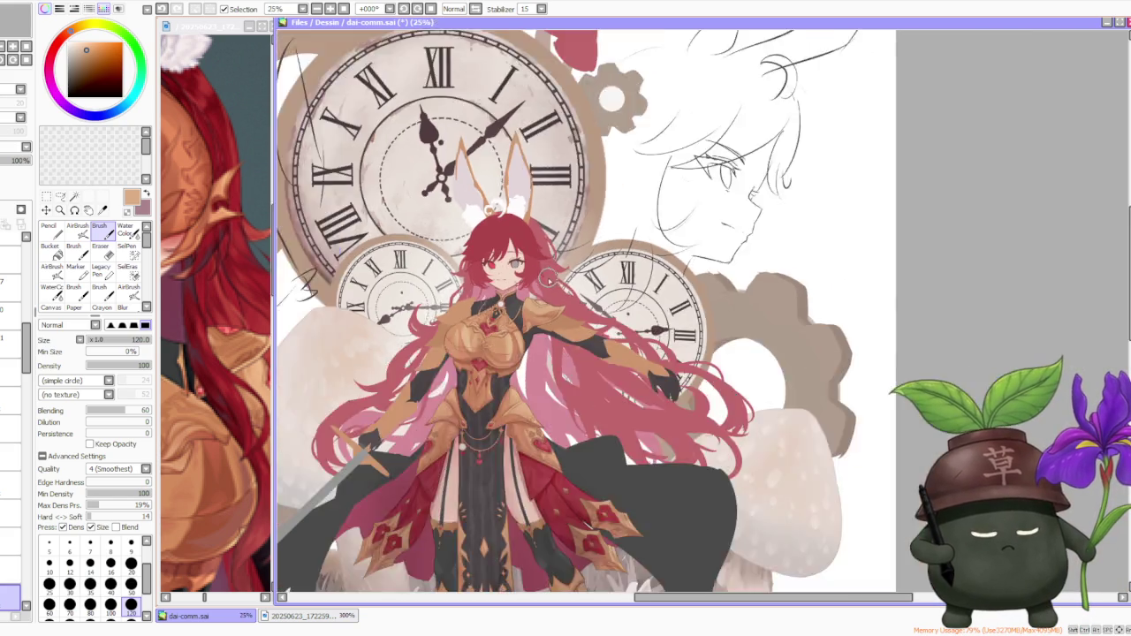
scroll(544, 275, up, 3)
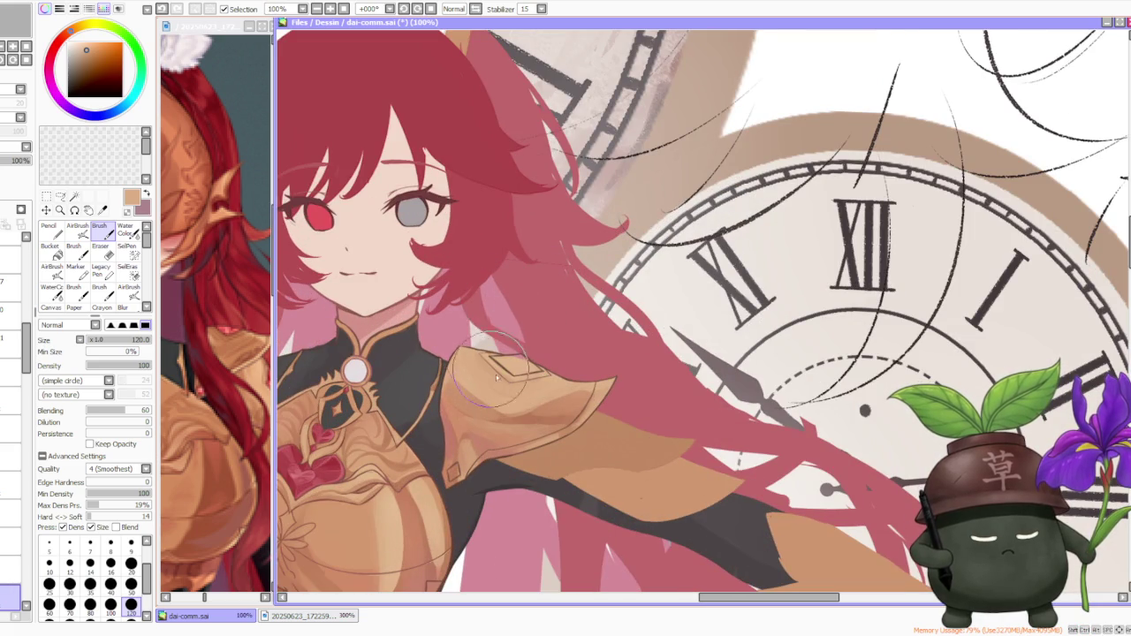
scroll(517, 397, up, 1)
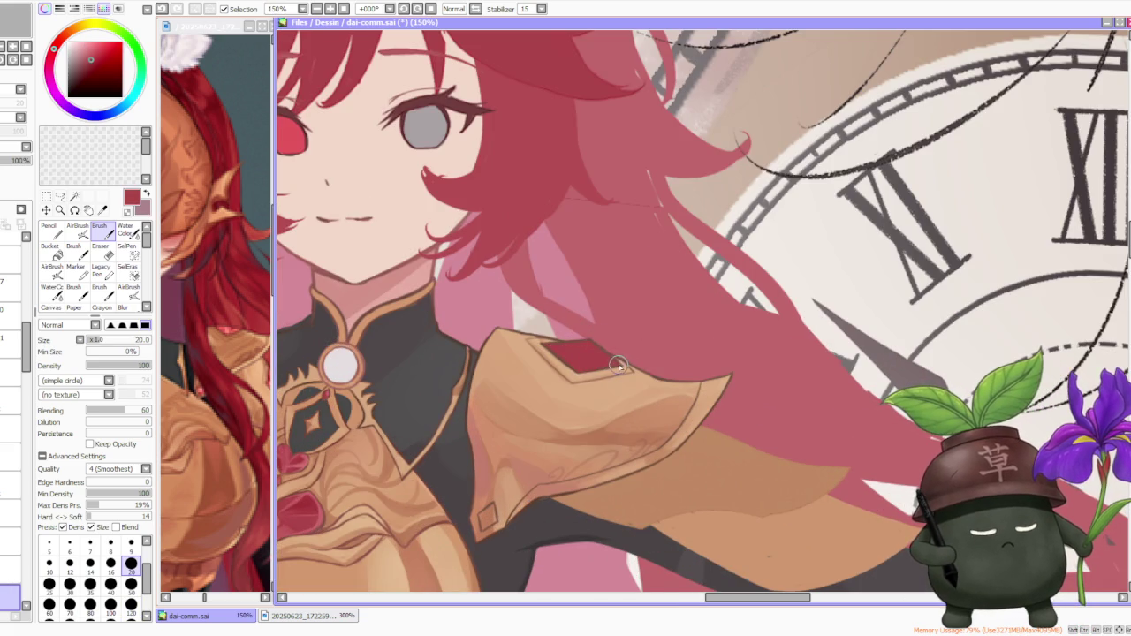
- Zoom in and out around the red diamond gem on the pauldron
scroll(618, 365, down, 1)
scroll(614, 353, down, 2)
scroll(588, 334, up, 3)
scroll(579, 372, up, 1)
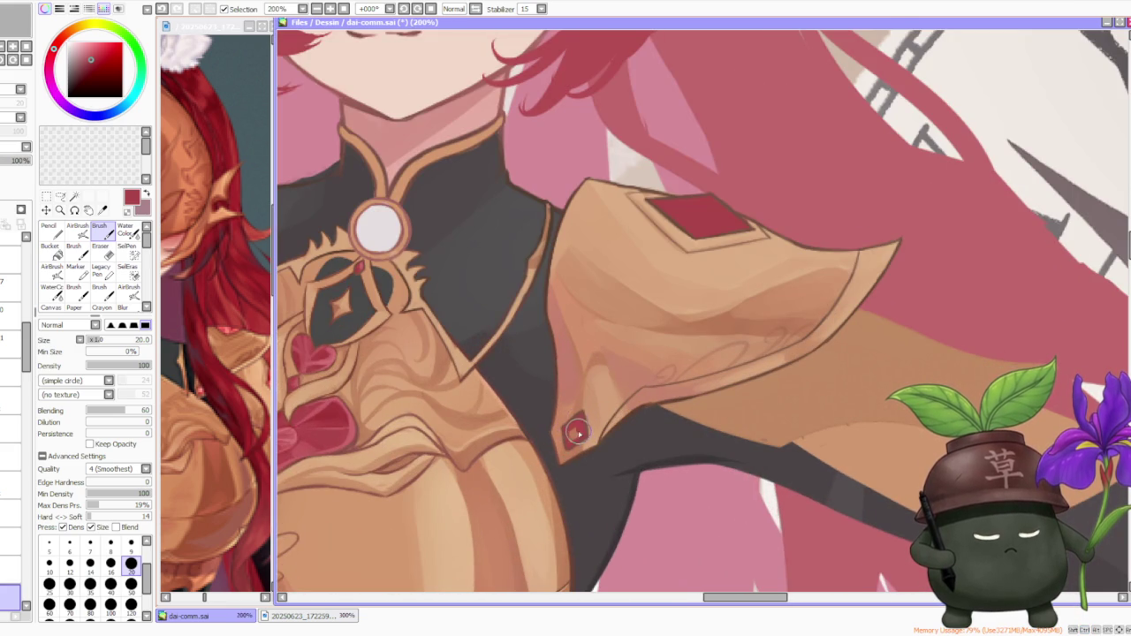
scroll(579, 433, down, 3)
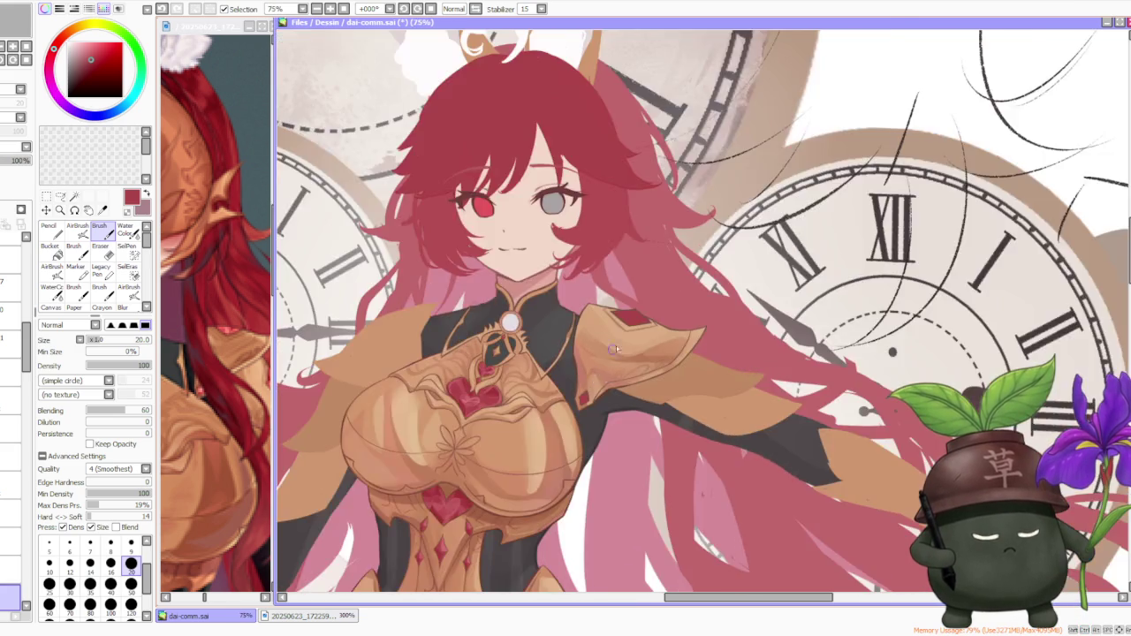
scroll(619, 354, down, 1)
scroll(690, 265, down, 2)
scroll(730, 221, down, 1)
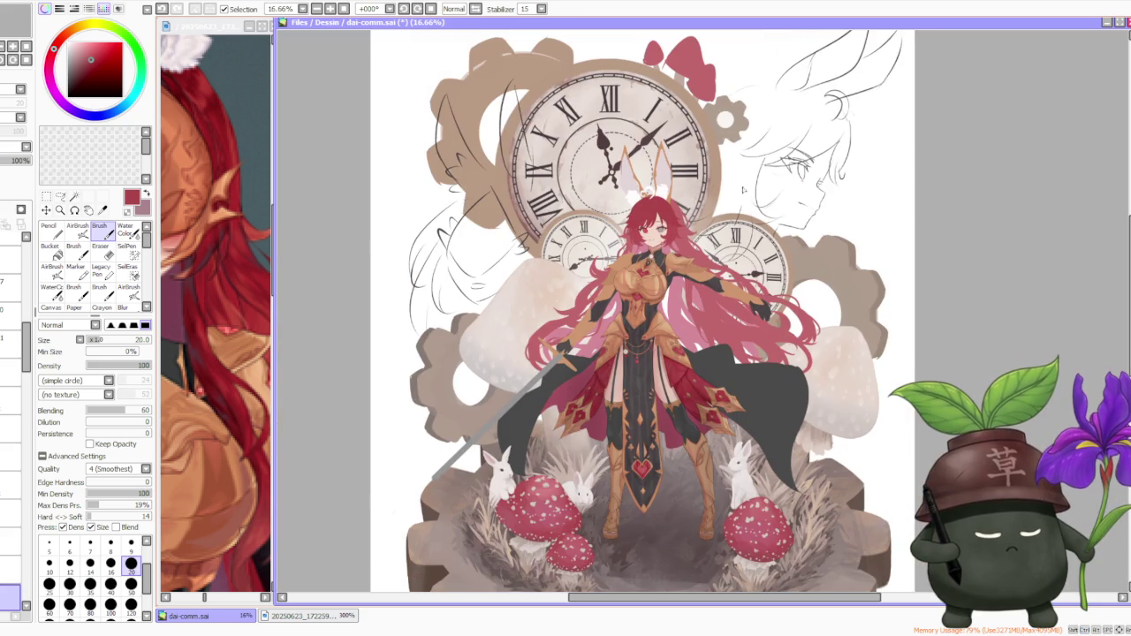
- Enlarge the brush back to size 120 and undo the last stroke
scroll(747, 198, up, 2)
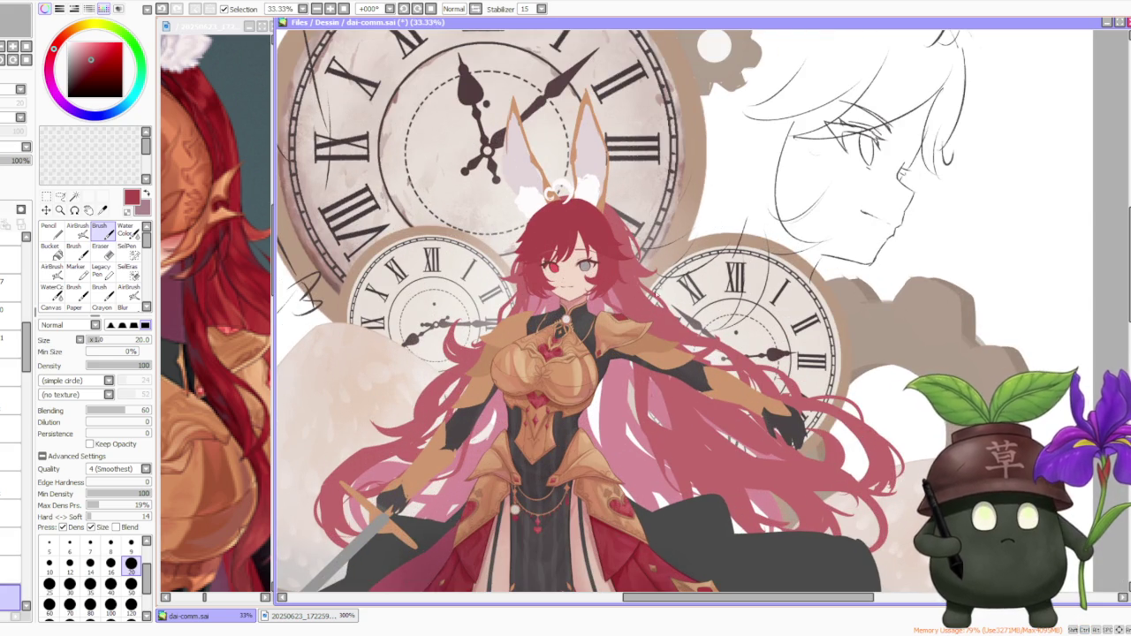
scroll(659, 282, up, 1)
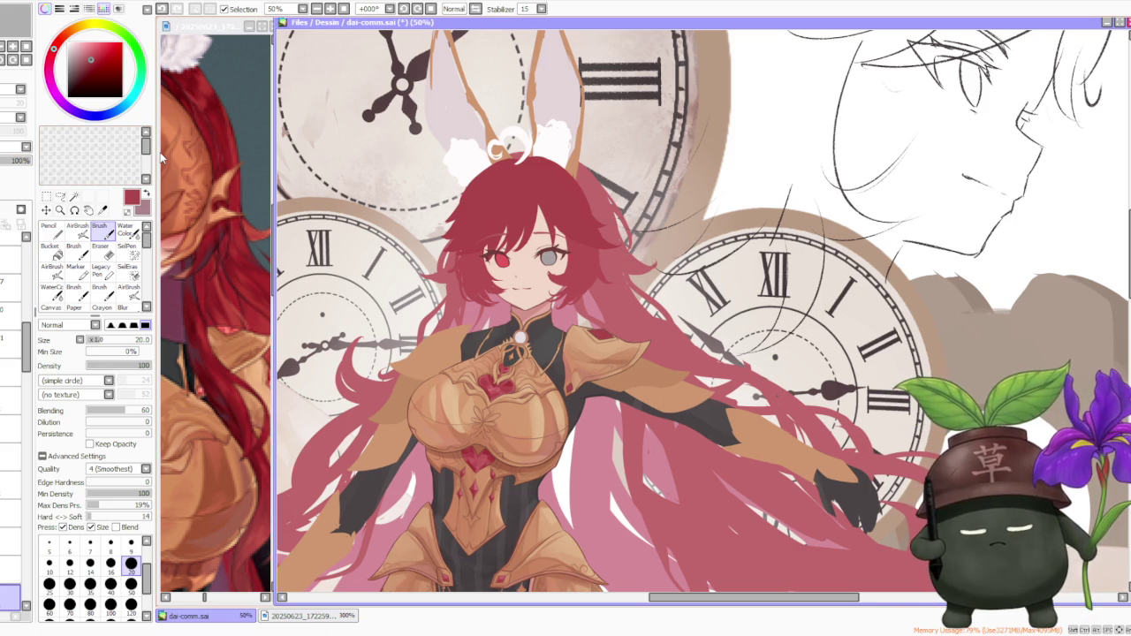
scroll(491, 391, up, 2)
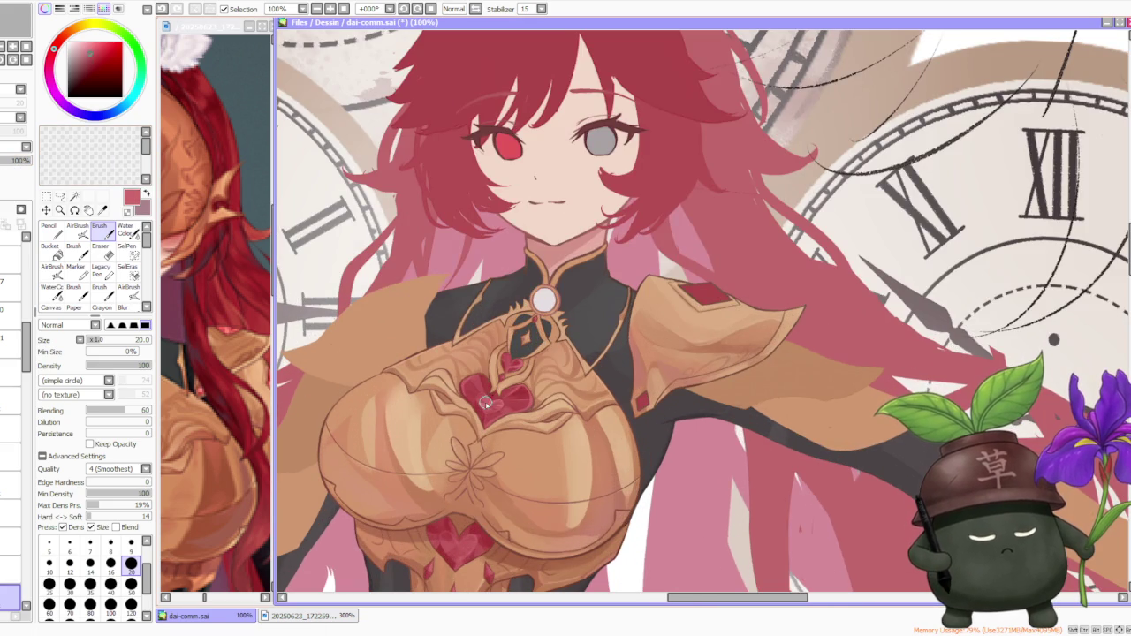
key(bracketright)
key(bracketright)
key(bracketright)
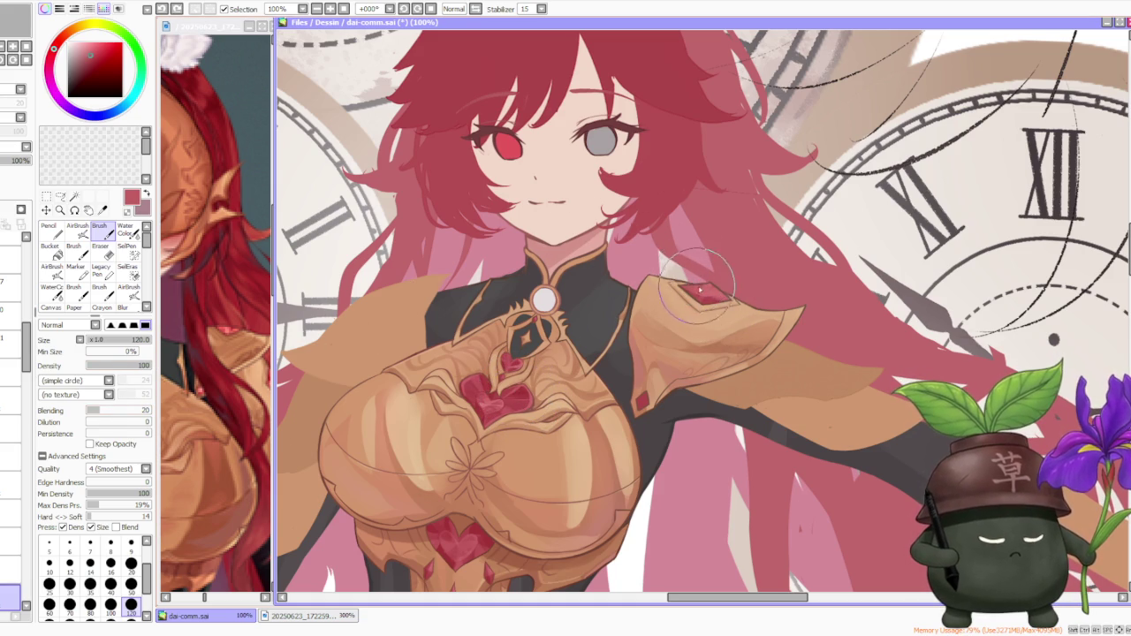
key(ctrl+z)
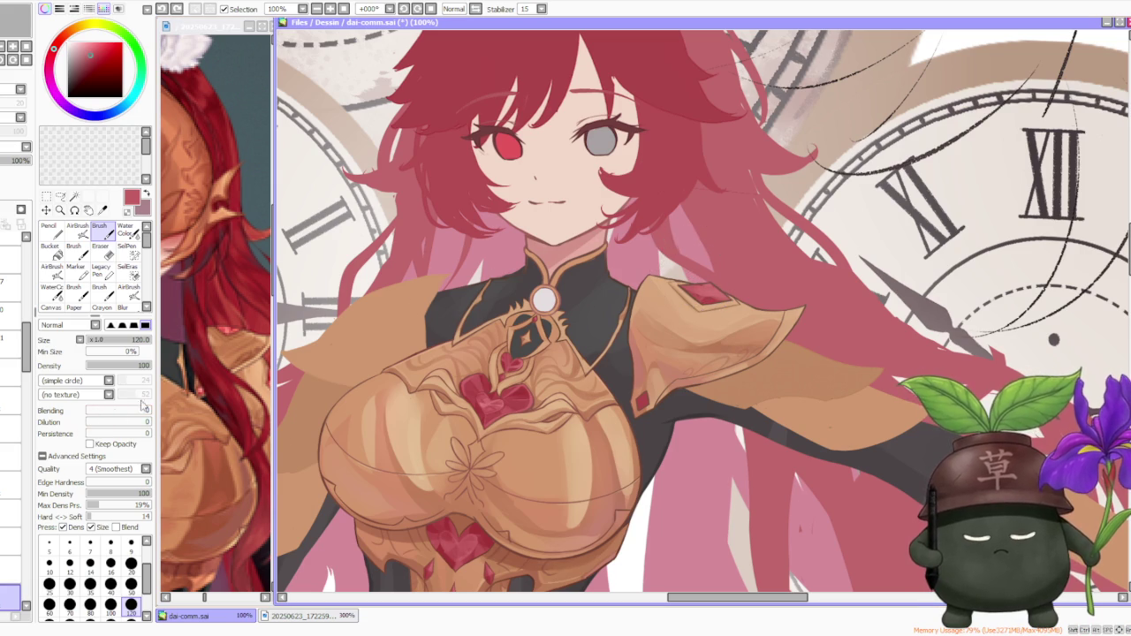
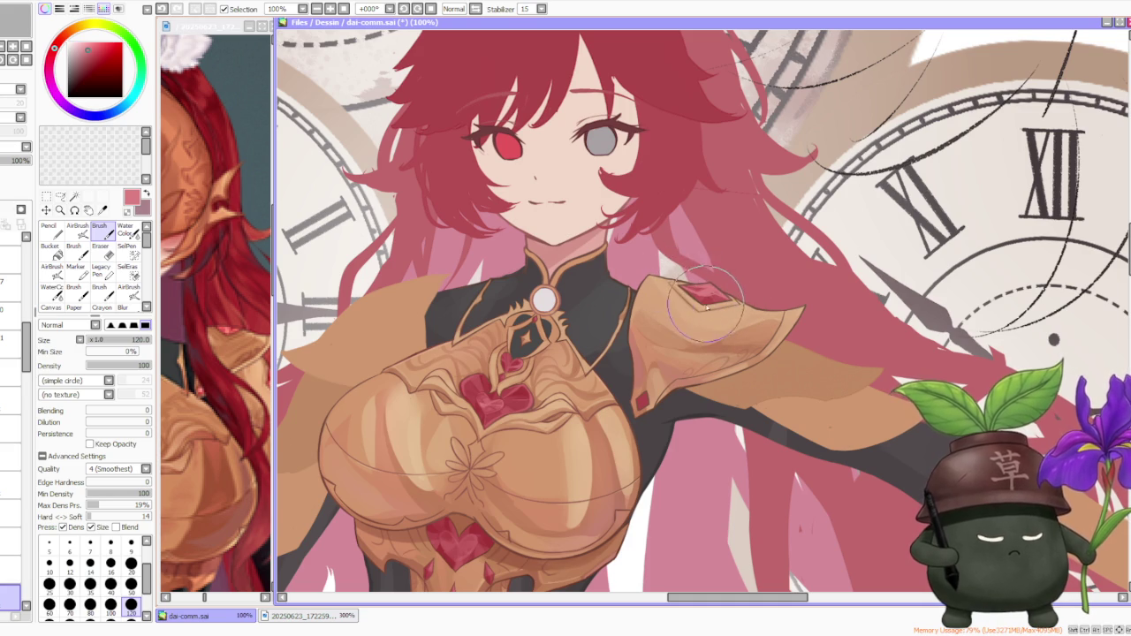
- Pick a lighter pink-red from the shoulder gem and paint a short highlight across it
alt+click(710, 301)
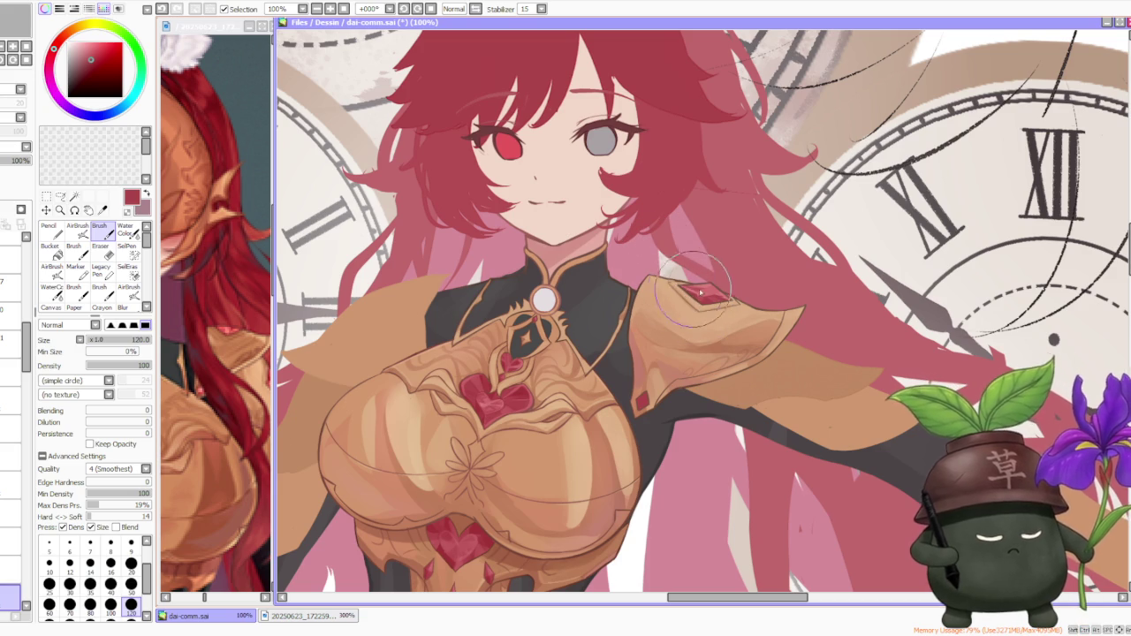
alt+click(709, 289)
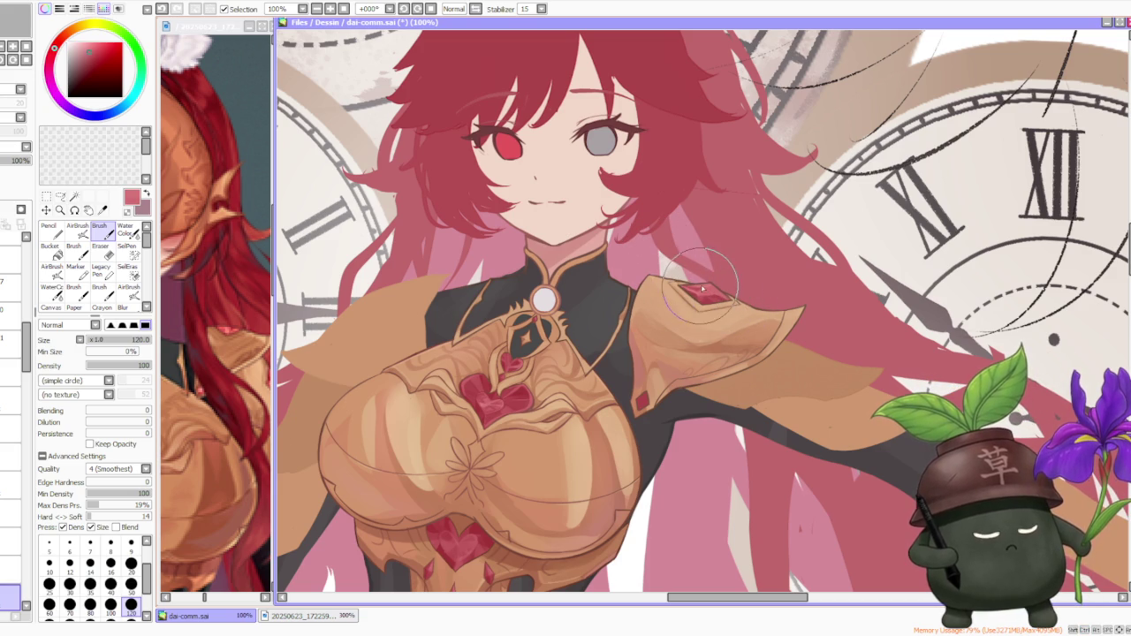
drag(730, 294, 733, 303)
- At 150% zoom, undo the last shoulder-gem stroke and sample the chest gem's red
scroll(733, 301, down, 2)
scroll(738, 282, down, 3)
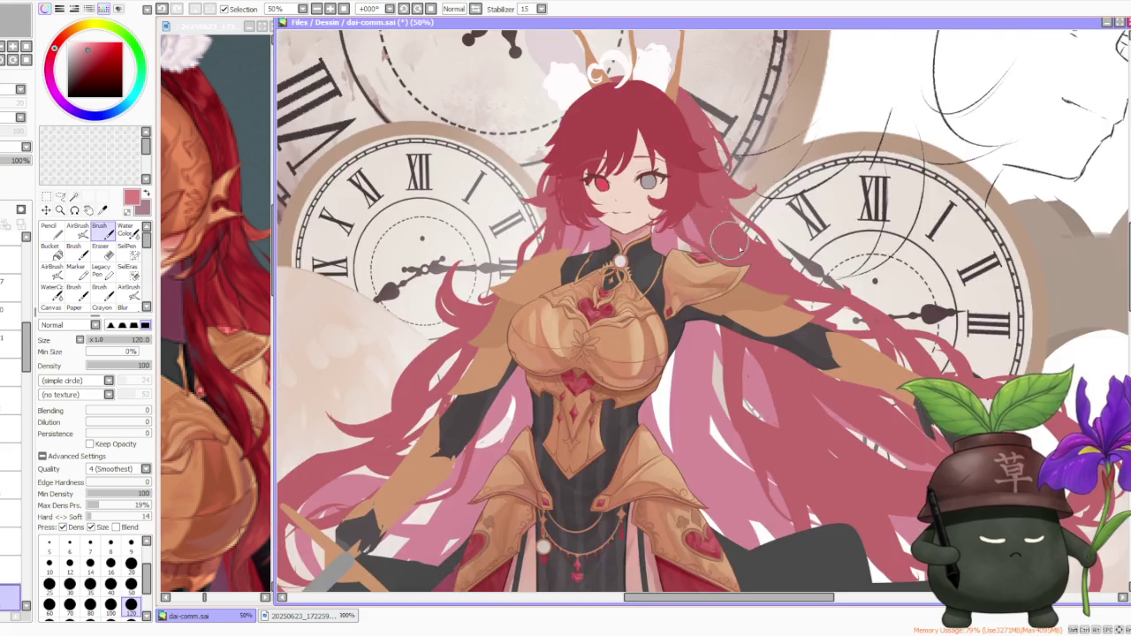
scroll(747, 265, down, 1)
scroll(762, 232, up, 5)
scroll(762, 233, up, 1)
scroll(672, 248, up, 2)
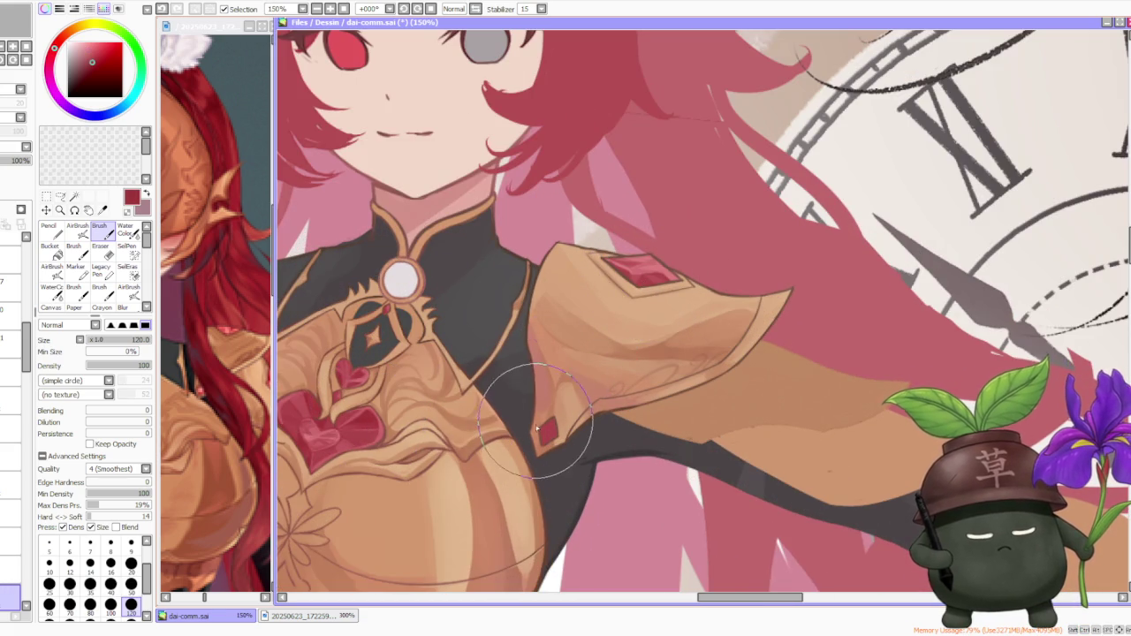
key(ctrl+z)
key(ctrl+y)
key(ctrl+z)
key(ctrl+y)
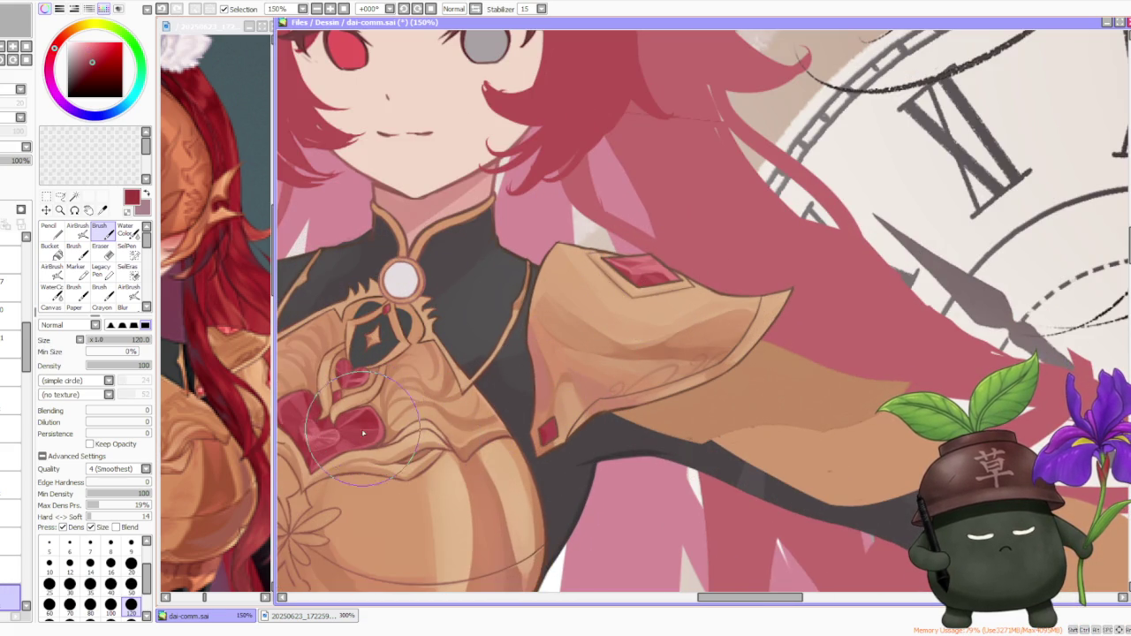
key(ctrl+z)
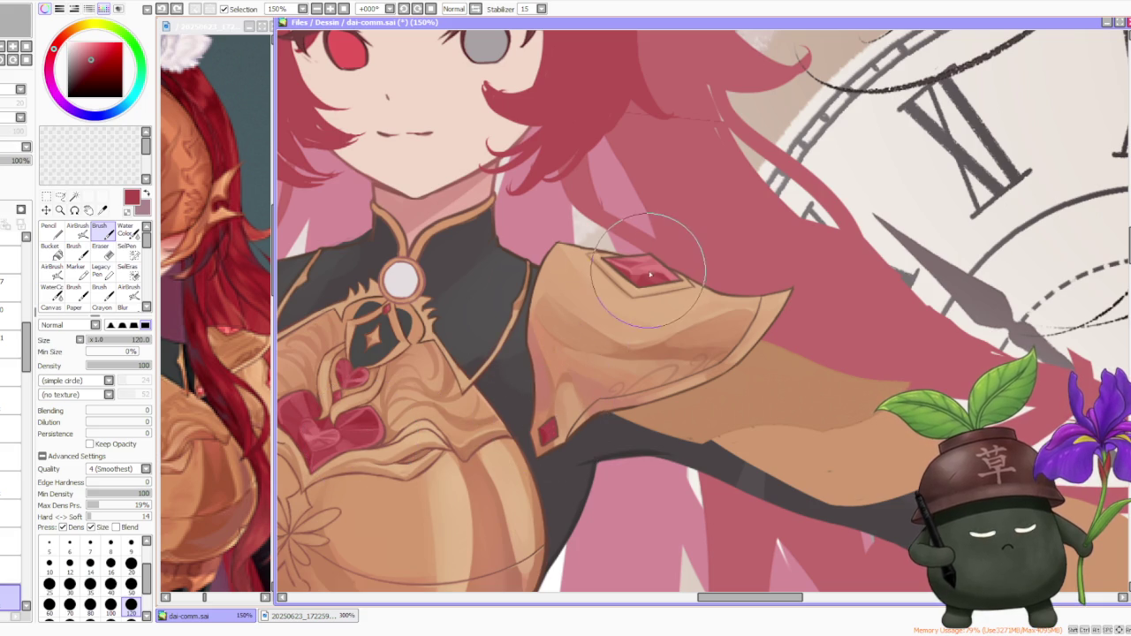
alt+click(542, 429)
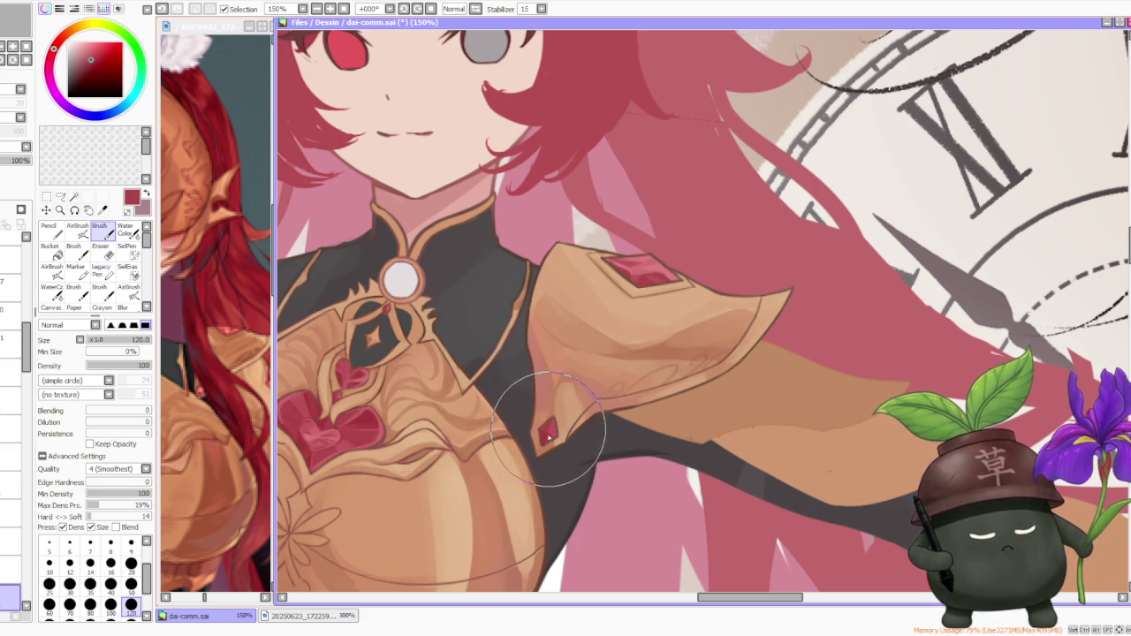
- Zoom the canvas out to 33.33%, briefly 16.66%, to review the full armored girl illustration
scroll(583, 415, down, 1)
scroll(581, 318, down, 1)
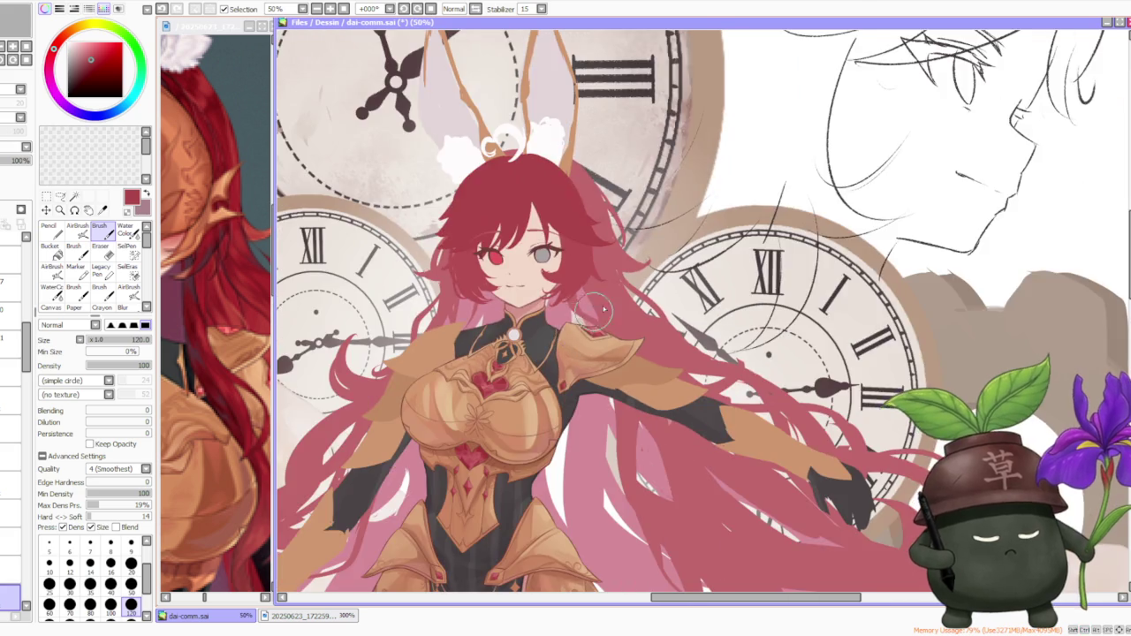
scroll(629, 309, down, 1)
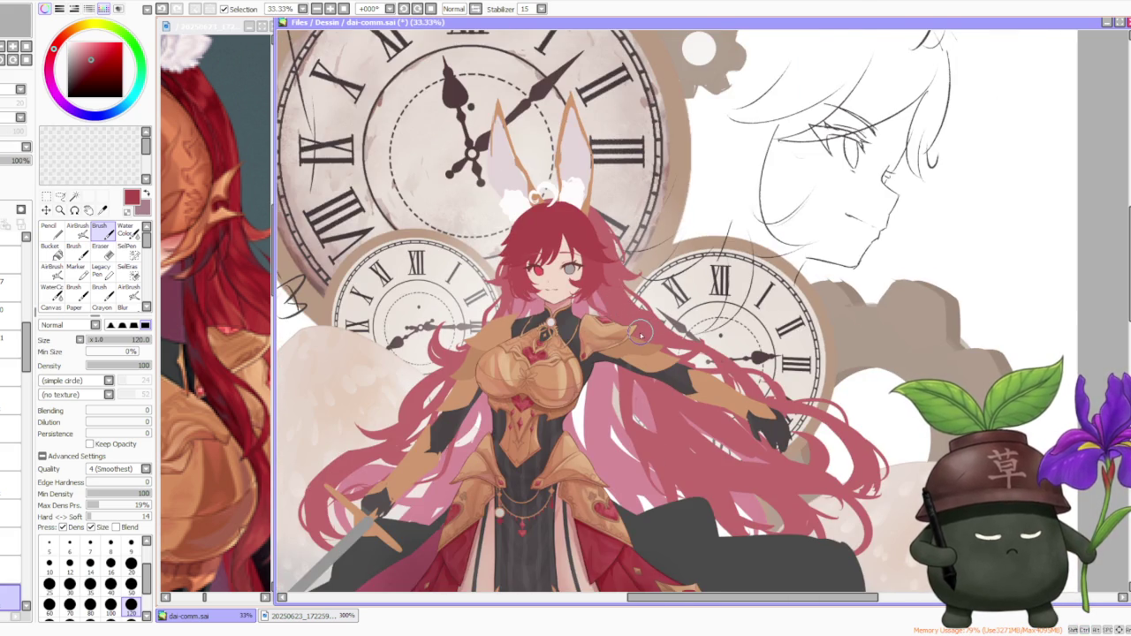
scroll(641, 333, up, 1)
scroll(643, 350, down, 1)
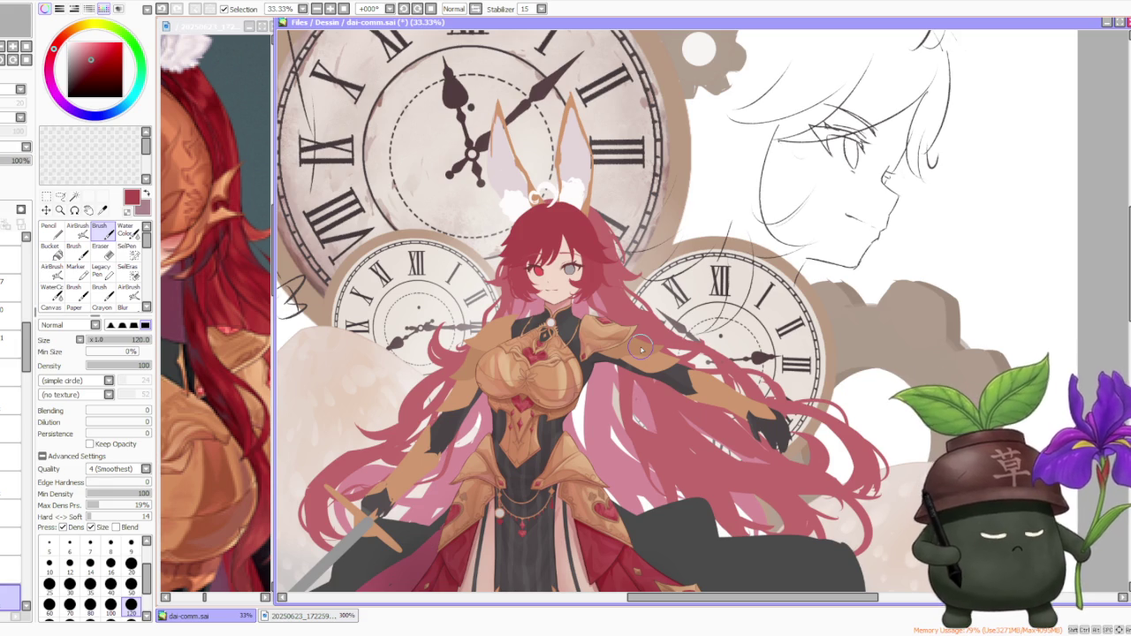
scroll(631, 346, up, 1)
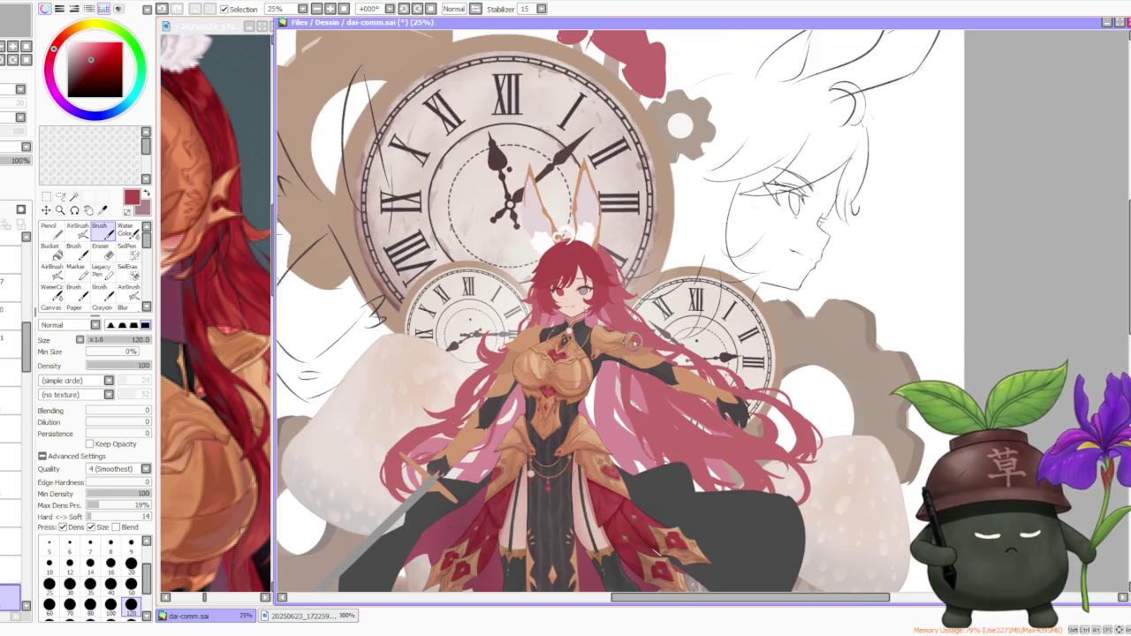
scroll(626, 337, up, 2)
scroll(626, 337, down, 1)
scroll(636, 319, down, 1)
scroll(650, 292, down, 1)
scroll(663, 266, down, 1)
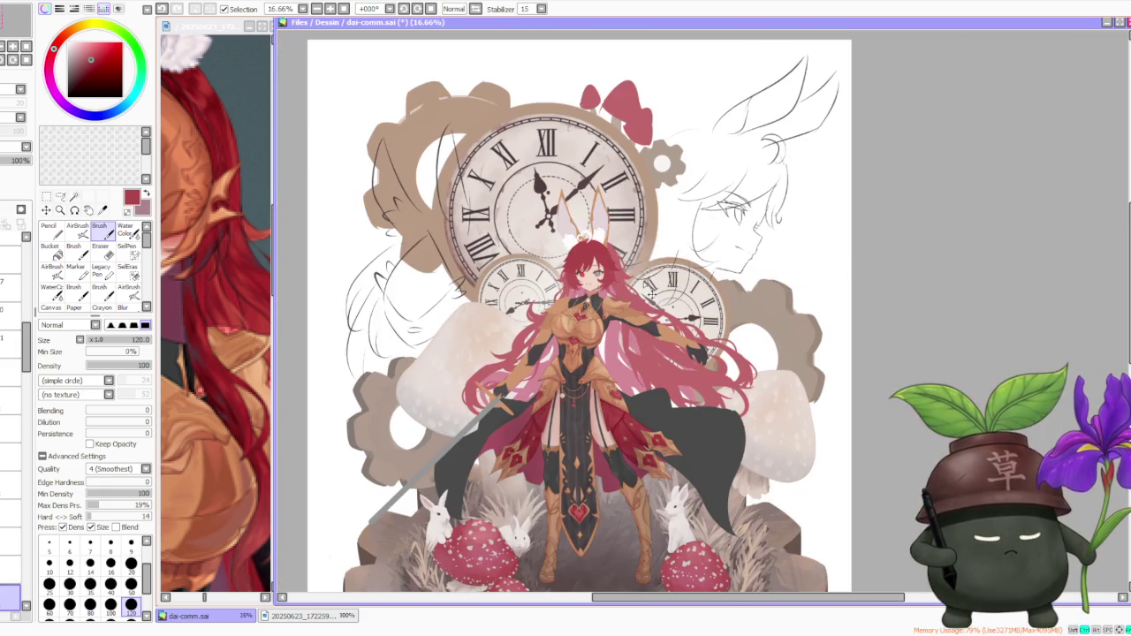
scroll(657, 281, up, 1)
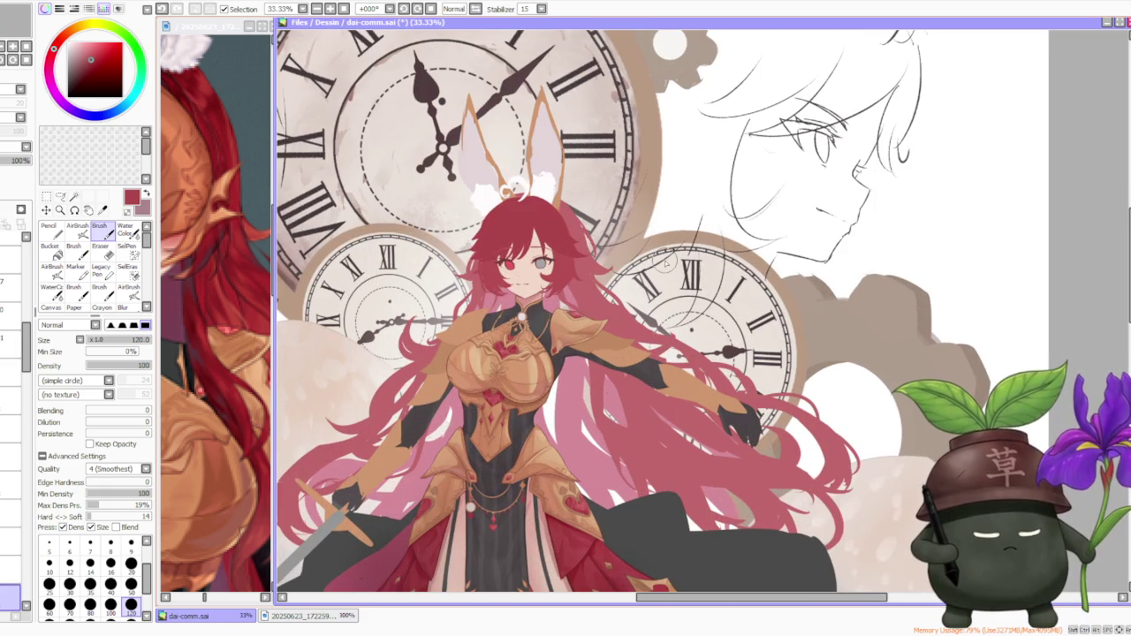